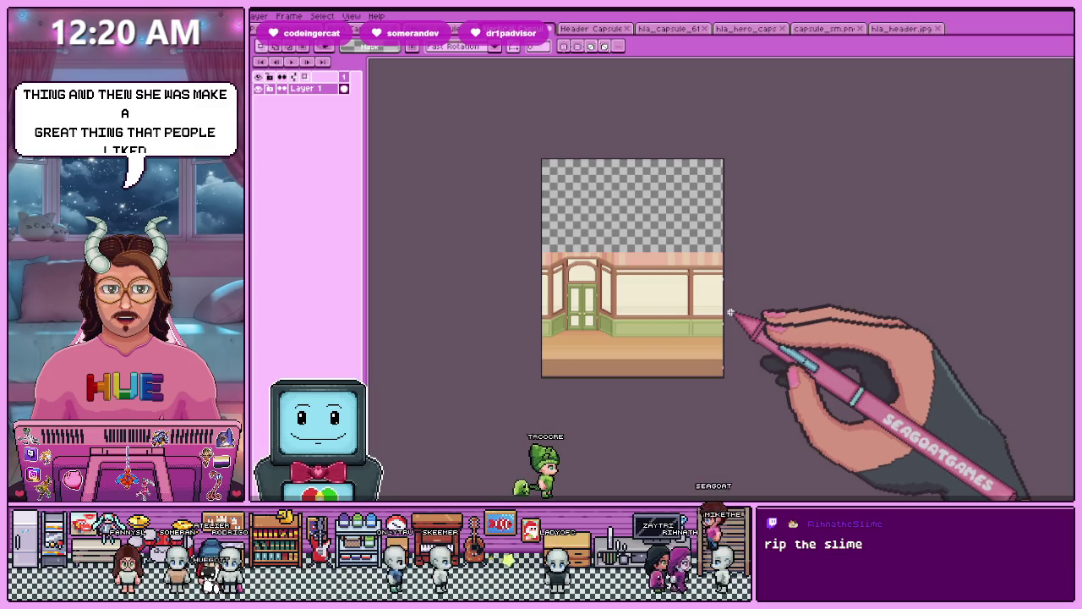
- In the Header Capsule file, hide the other layers so only the title logo shows
scroll(738, 313, up, 1)
scroll(693, 330, down, 1)
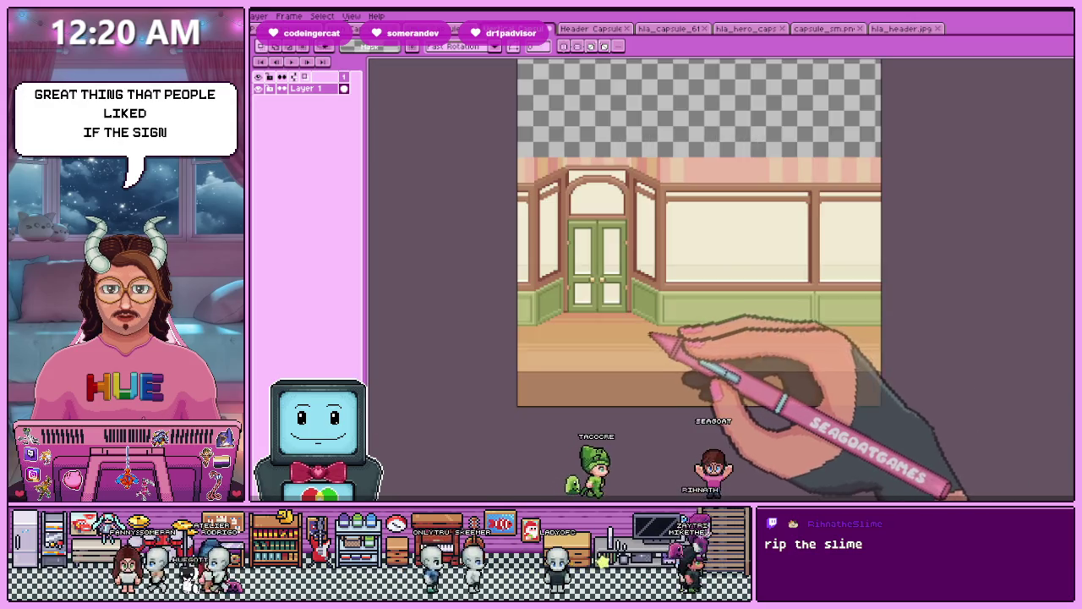
scroll(647, 338, down, 1)
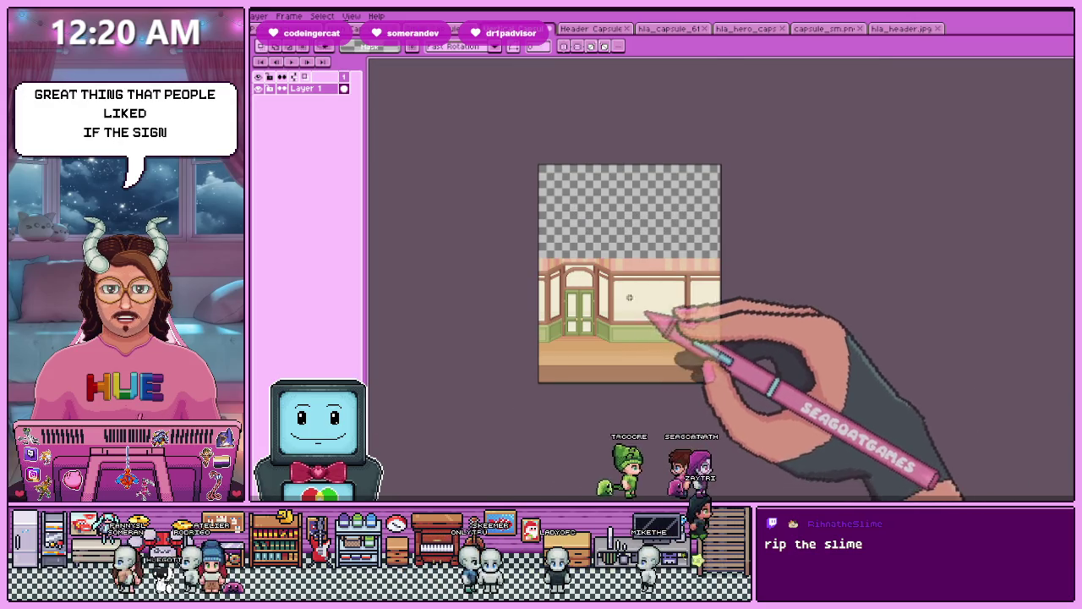
click(596, 28)
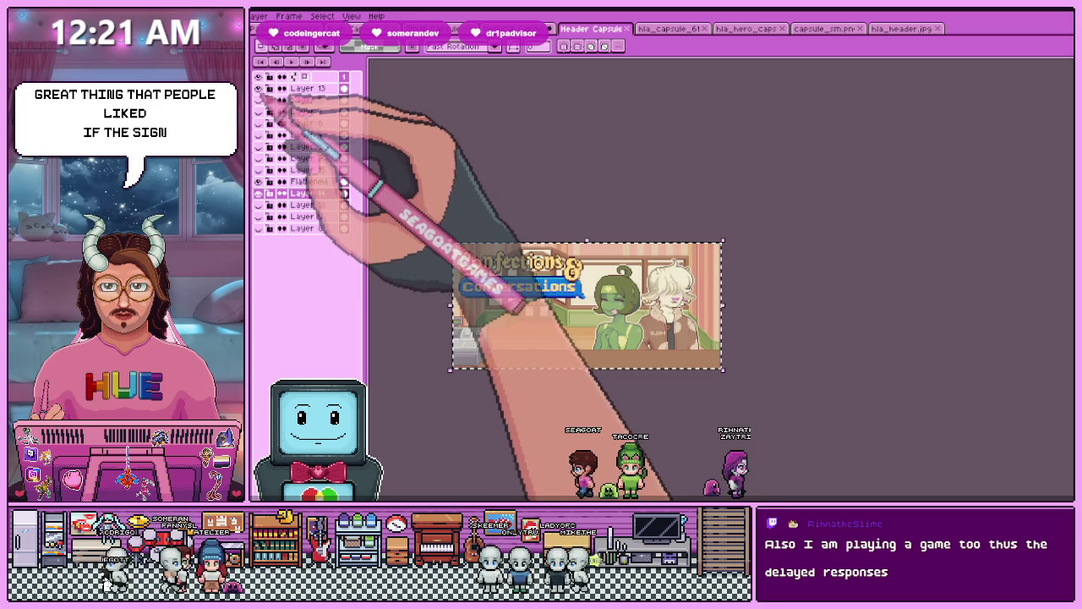
click(259, 88)
click(259, 100)
click(259, 88)
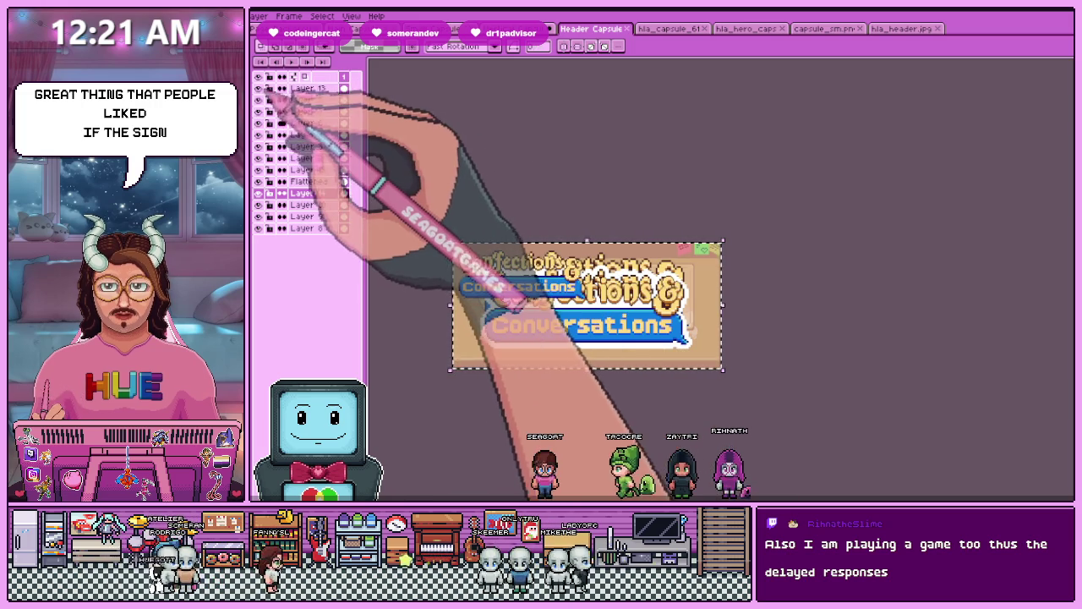
click(259, 100)
click(259, 88)
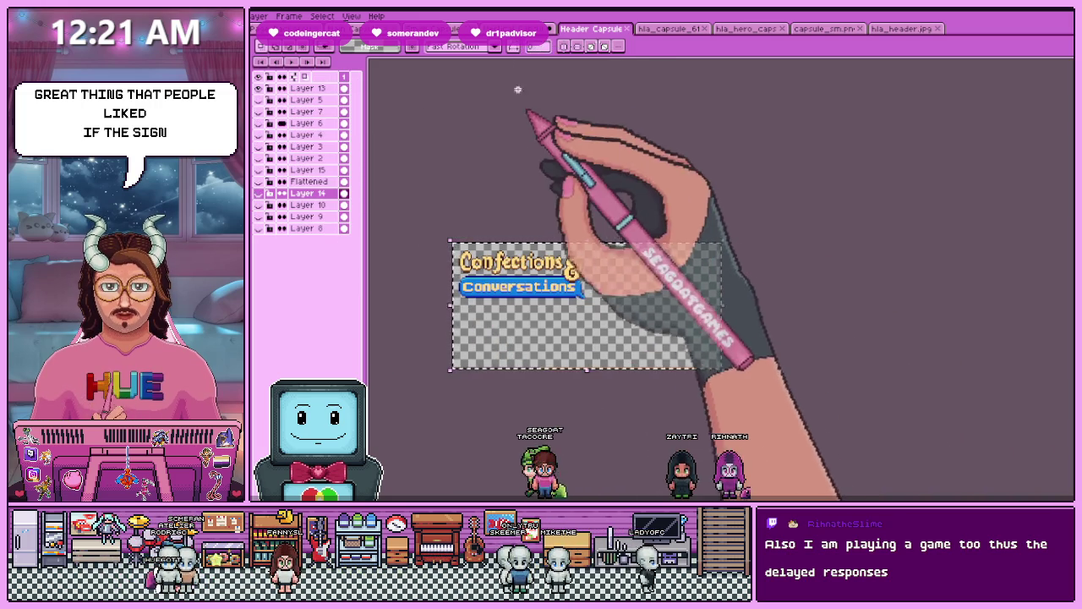
- Select Layer 13 holding the title logo, then return to the shop background mockup
click(512, 28)
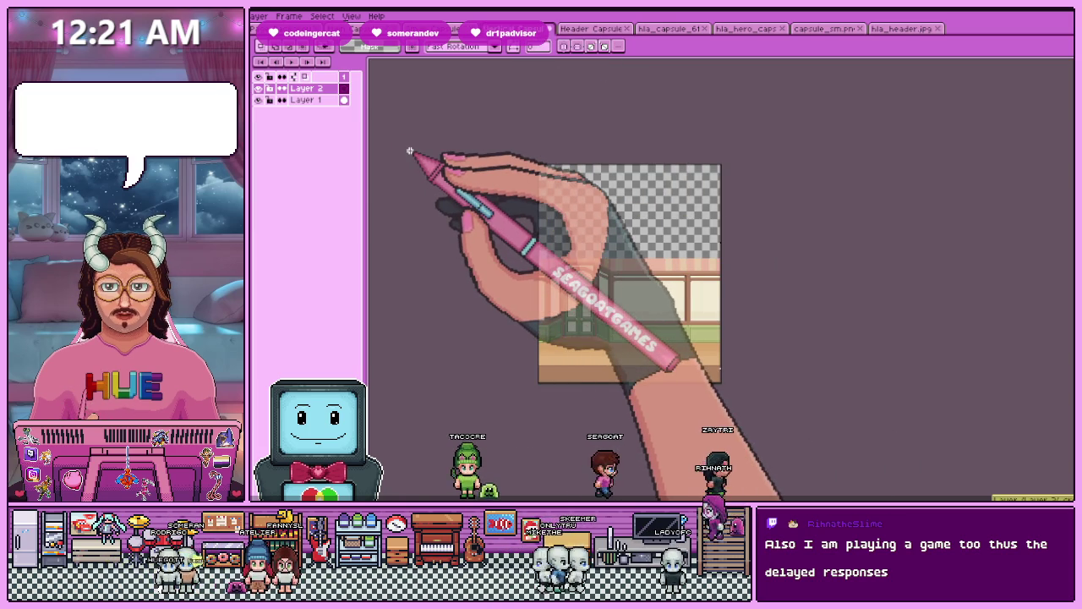
click(592, 28)
click(322, 88)
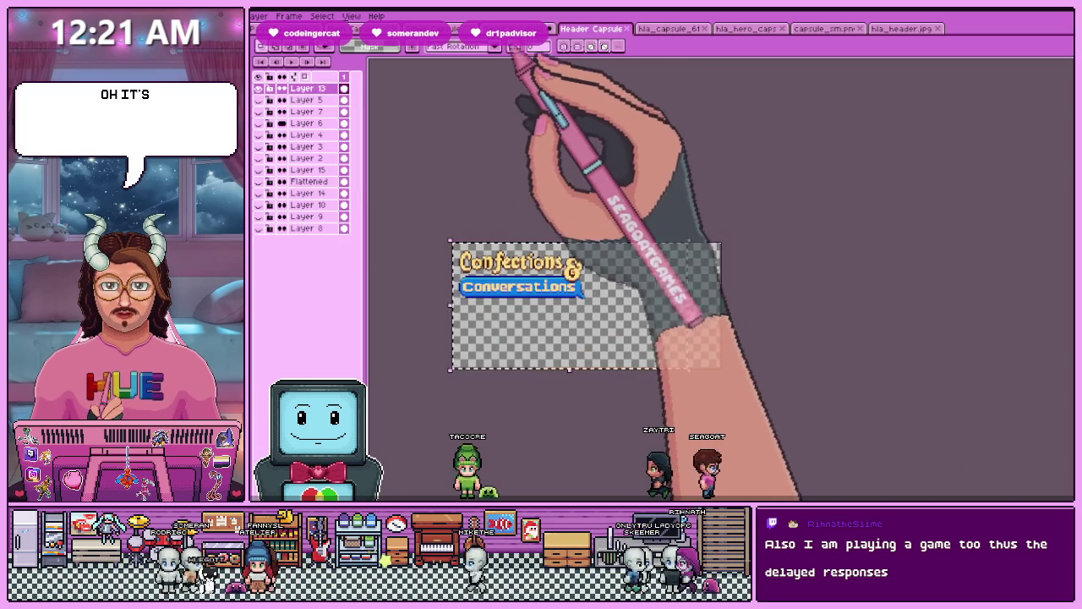
click(511, 28)
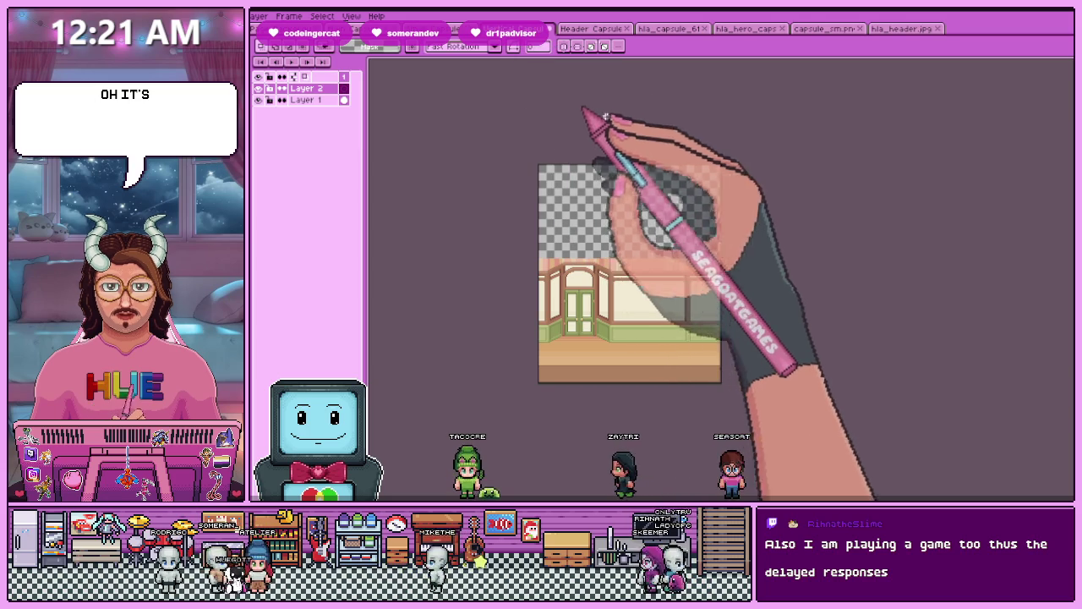
scroll(591, 211, up, 2)
- Paste the copied logo into the mockup and drag it into rough position
key(ctrl+v)
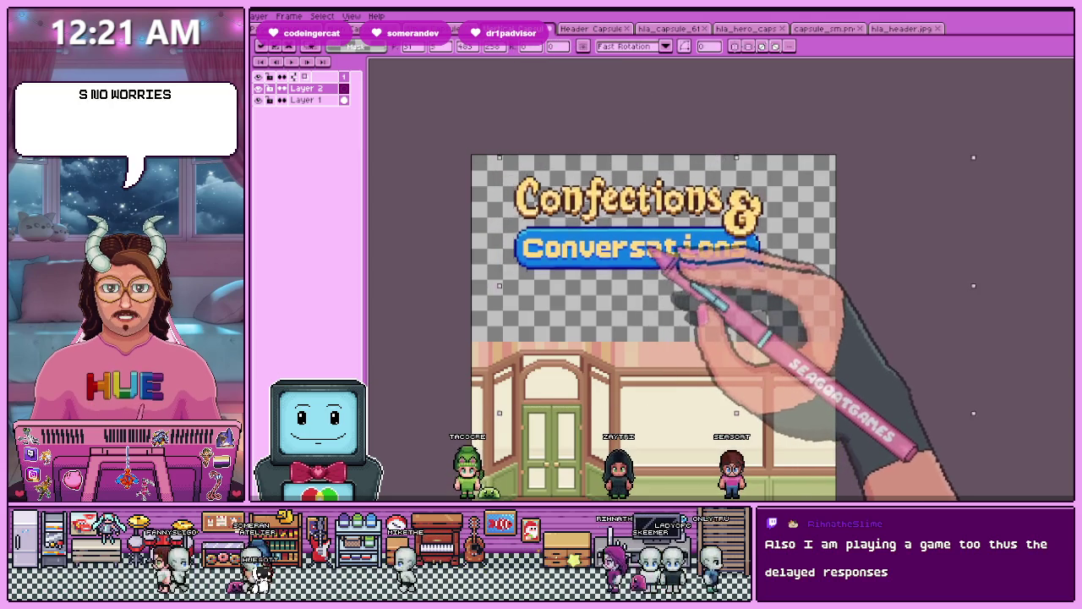
scroll(638, 264, down, 2)
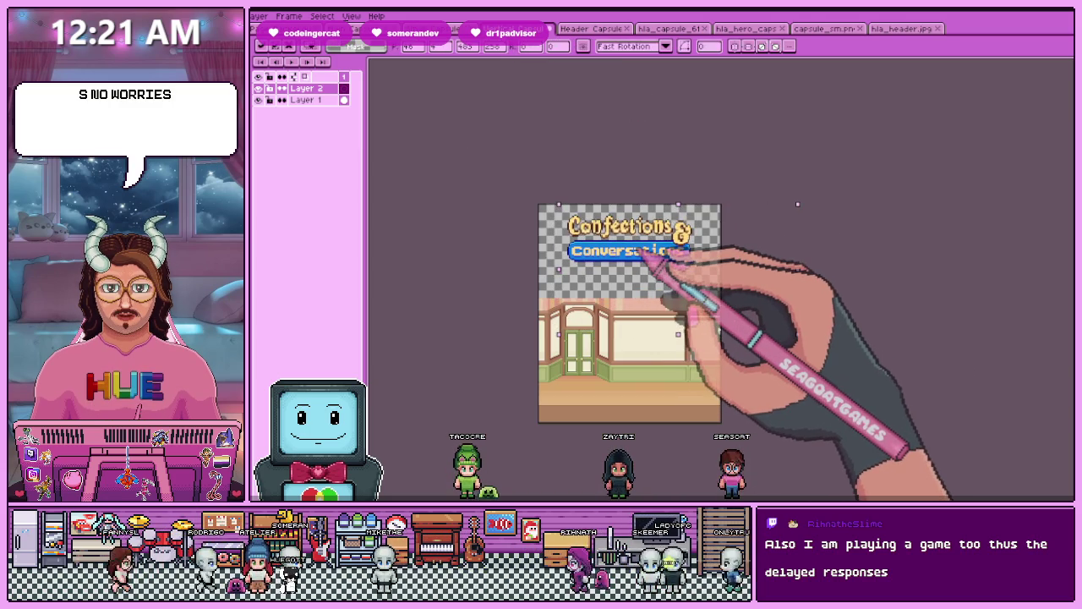
scroll(647, 241, up, 2)
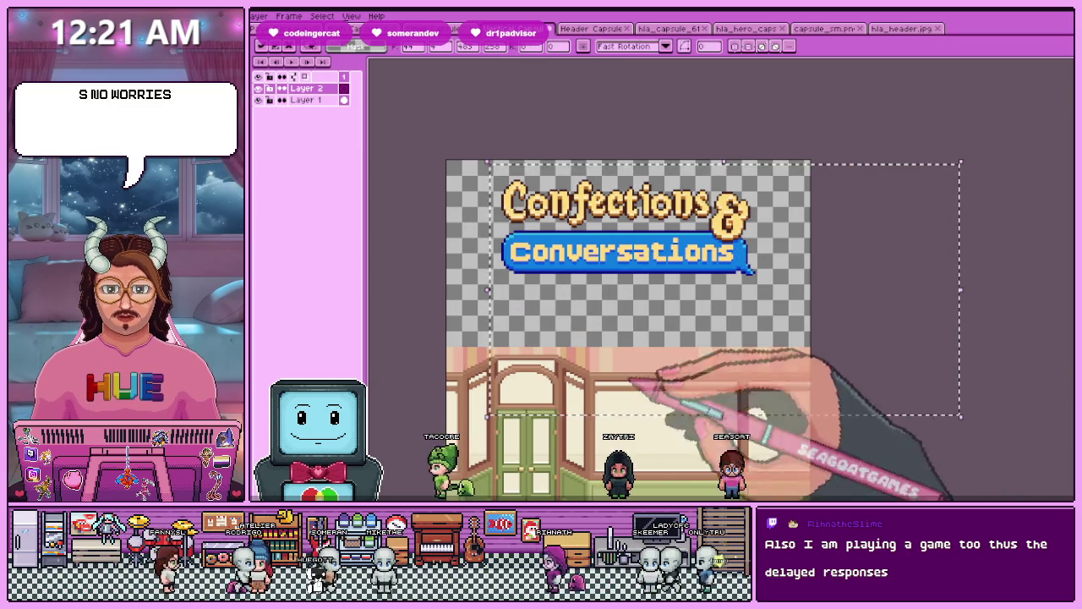
scroll(712, 404, down, 3)
scroll(761, 389, up, 1)
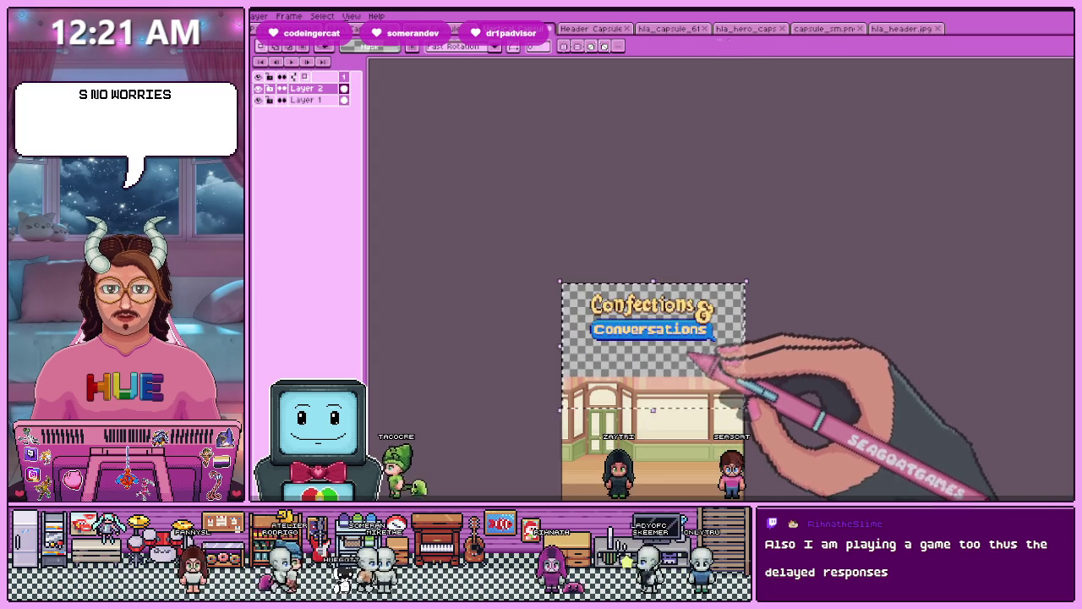
drag(701, 362, 681, 356)
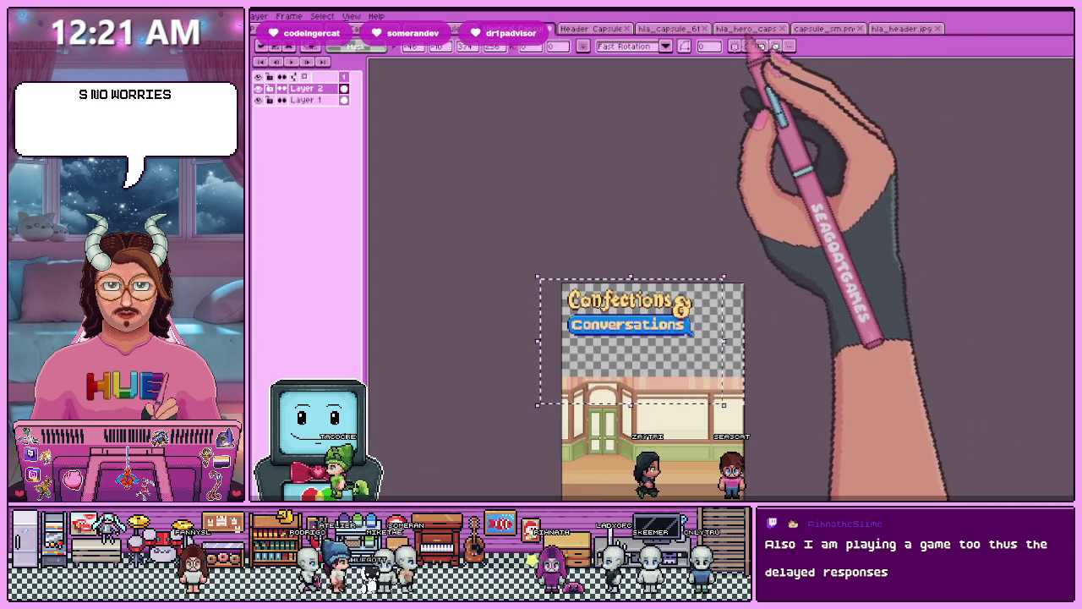
click(825, 28)
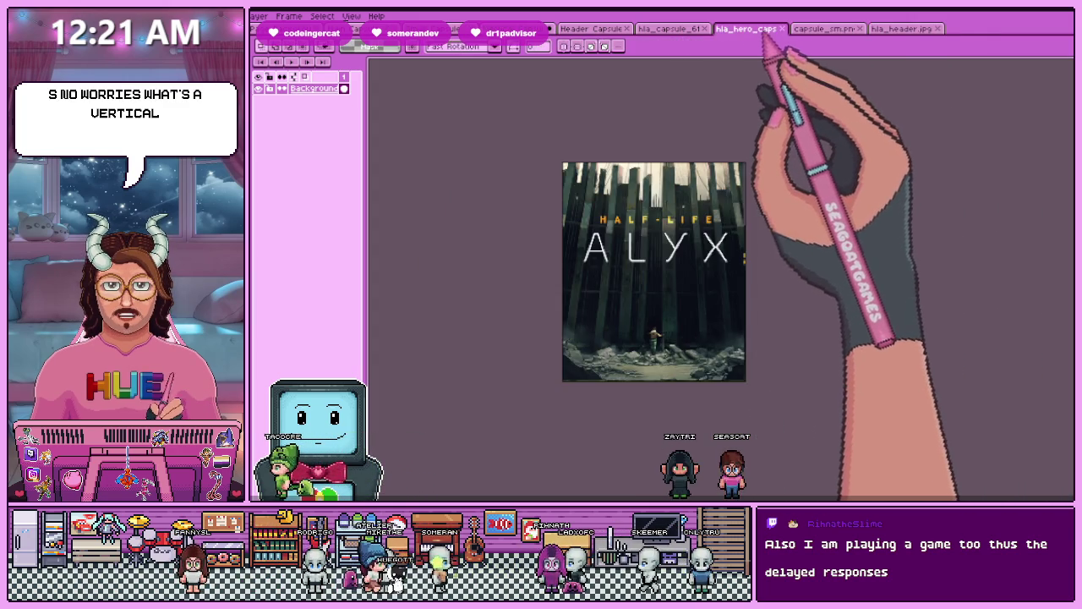
click(524, 28)
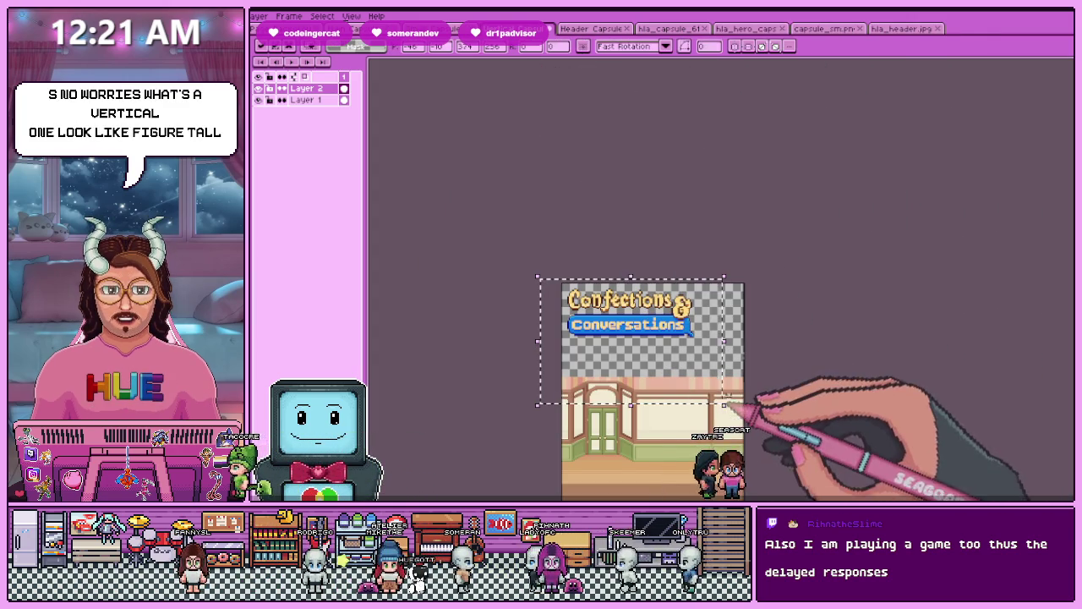
- Scale the logo up, nudge it down, and commit its new size and position
drag(724, 404, 784, 448)
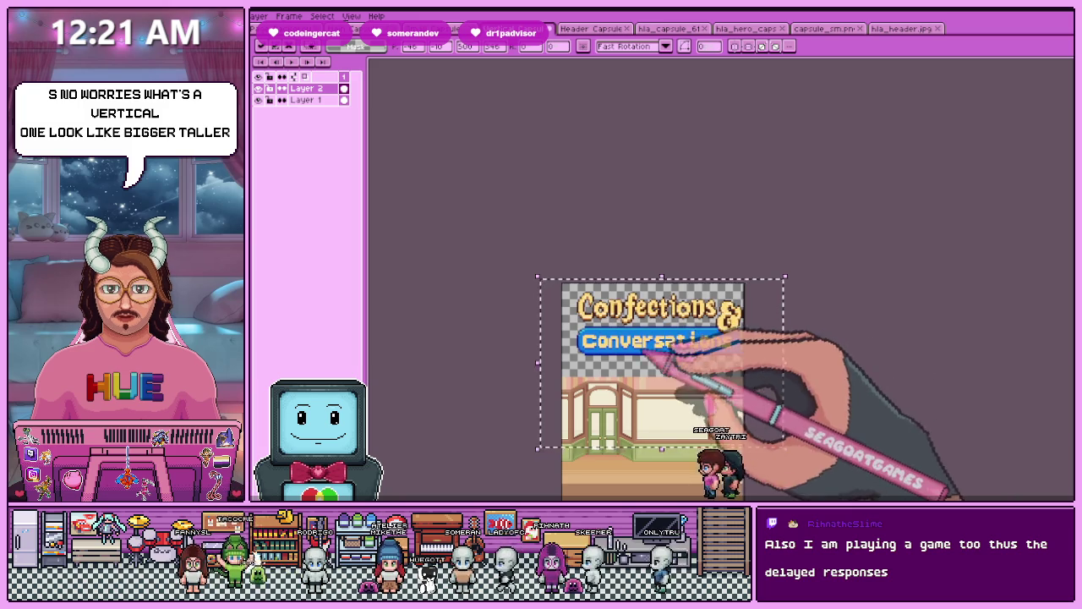
scroll(659, 355, up, 1)
drag(664, 330, 665, 336)
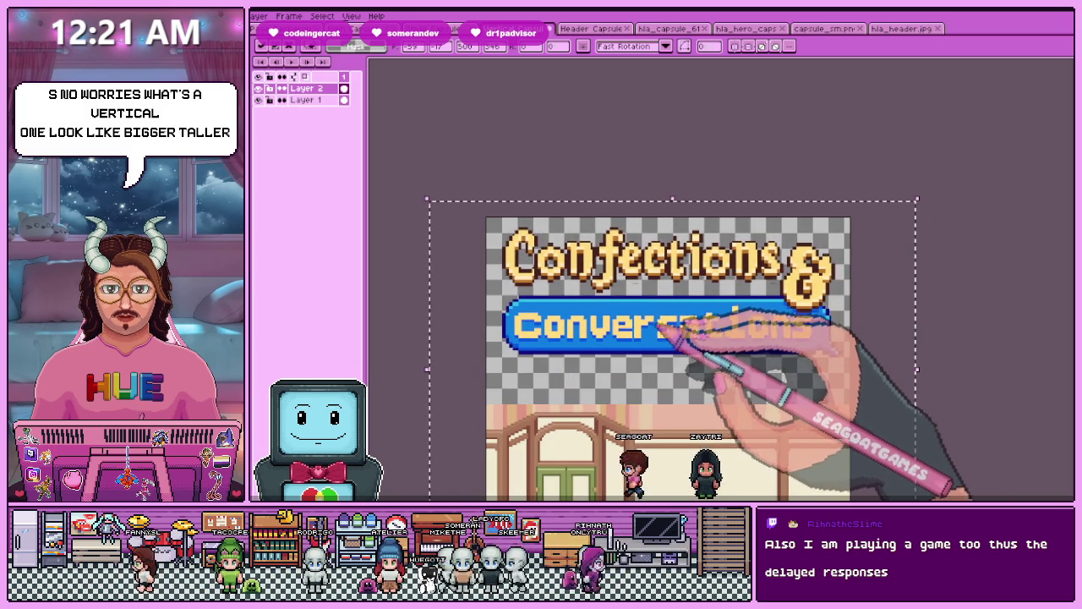
scroll(676, 375, down, 1)
scroll(800, 327, up, 1)
drag(800, 323, 811, 339)
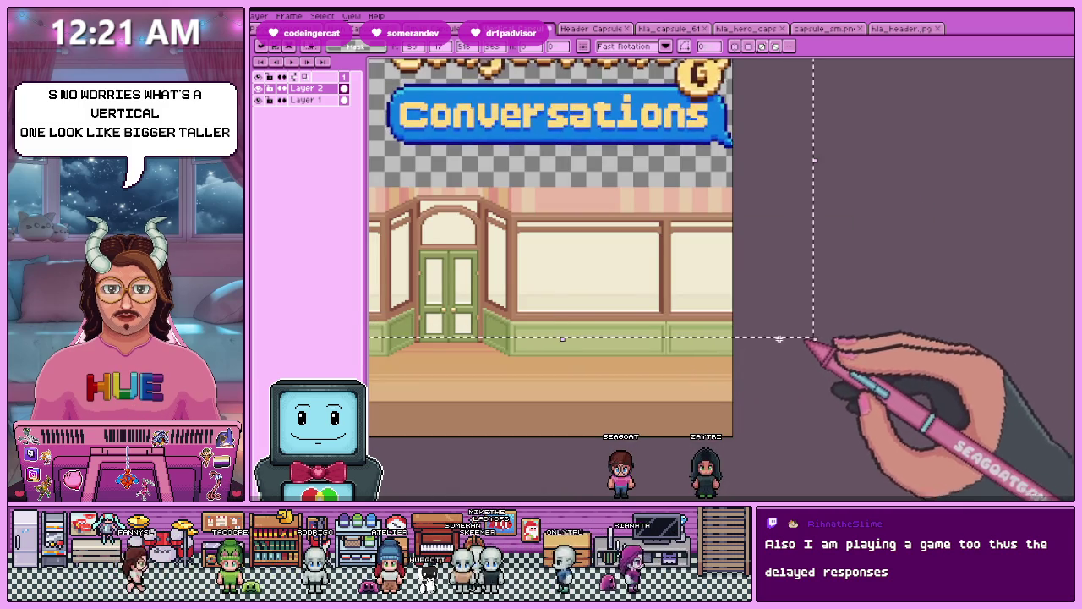
scroll(812, 339, down, 1)
key(Return)
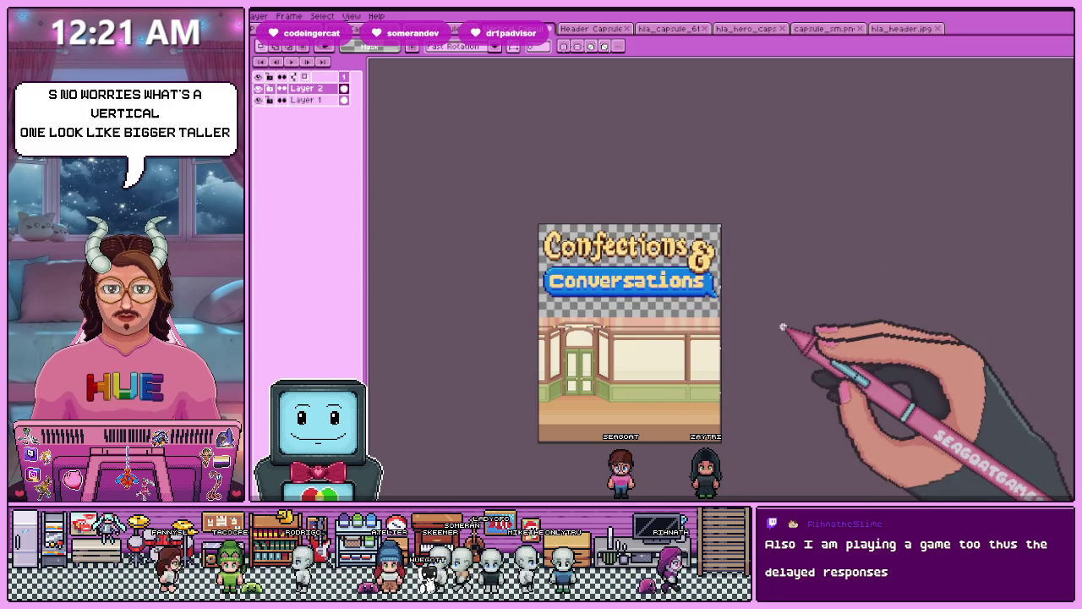
key(Down)
key(Down)
key(Down)
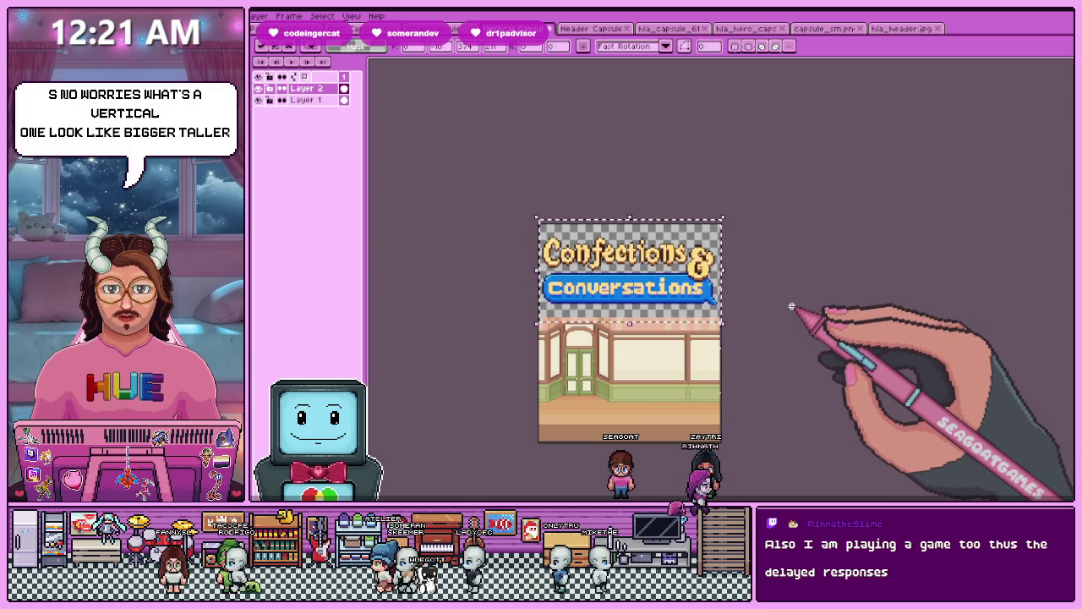
scroll(791, 306, up, 2)
scroll(702, 440, down, 2)
key(Return)
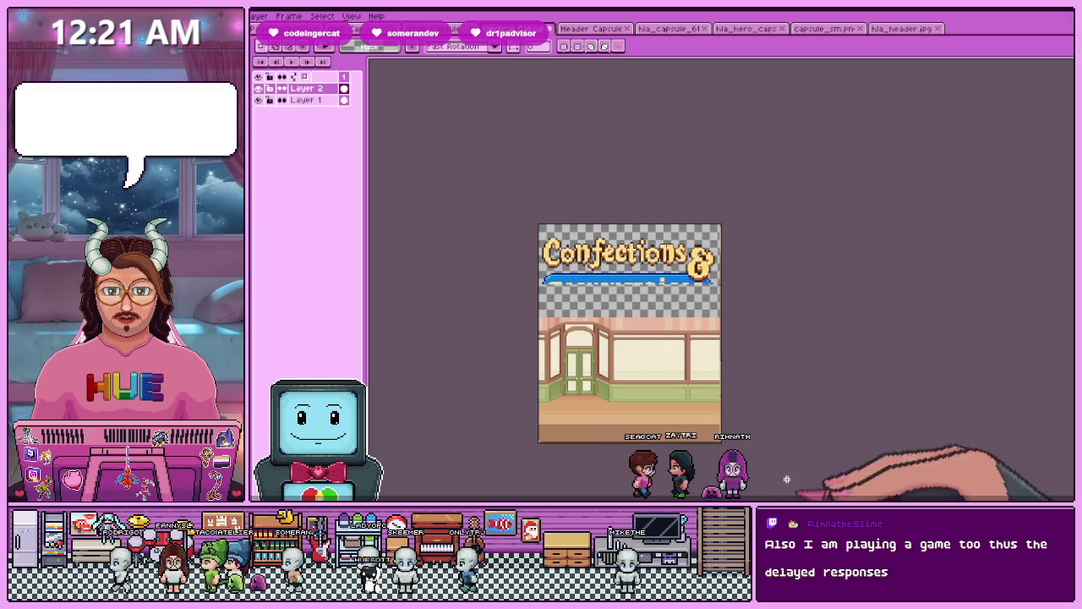
- Paste again to restore the missing Conversations banner, then select Layer 1
click(580, 29)
click(518, 29)
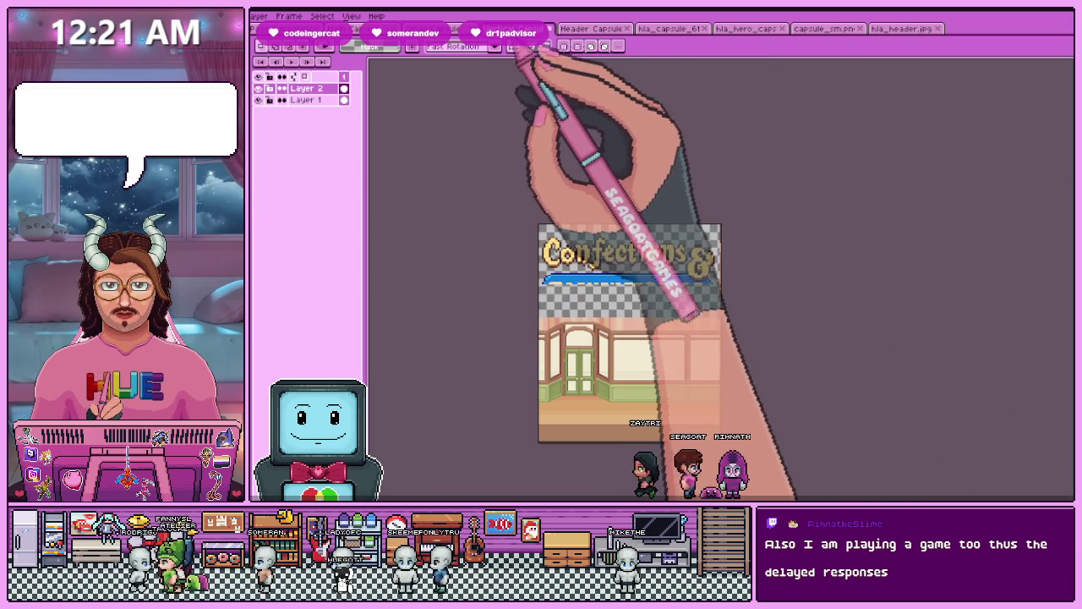
scroll(668, 306, up, 1)
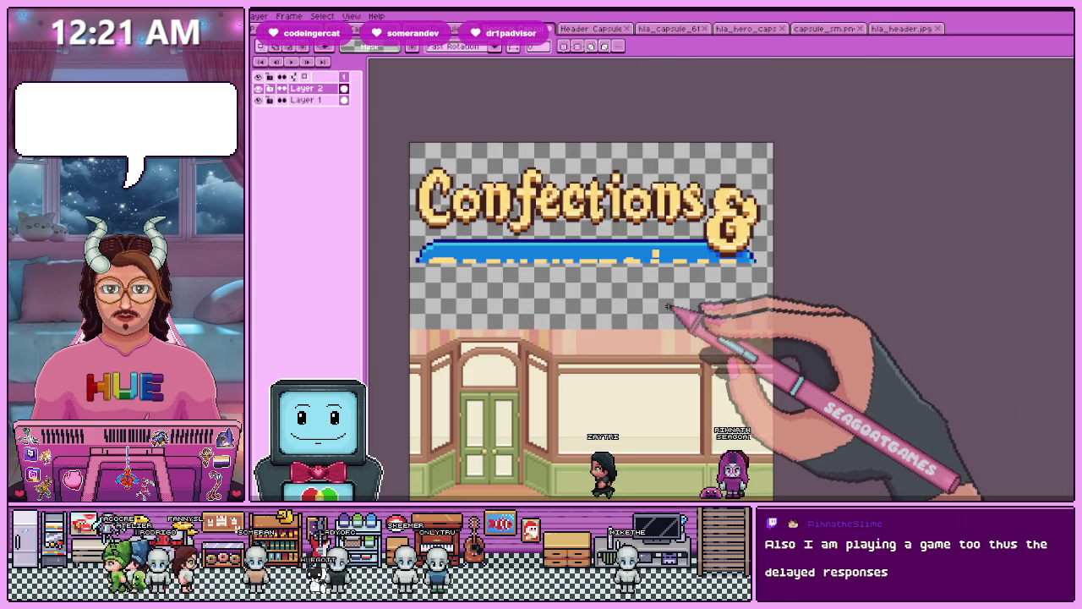
key(ctrl+v)
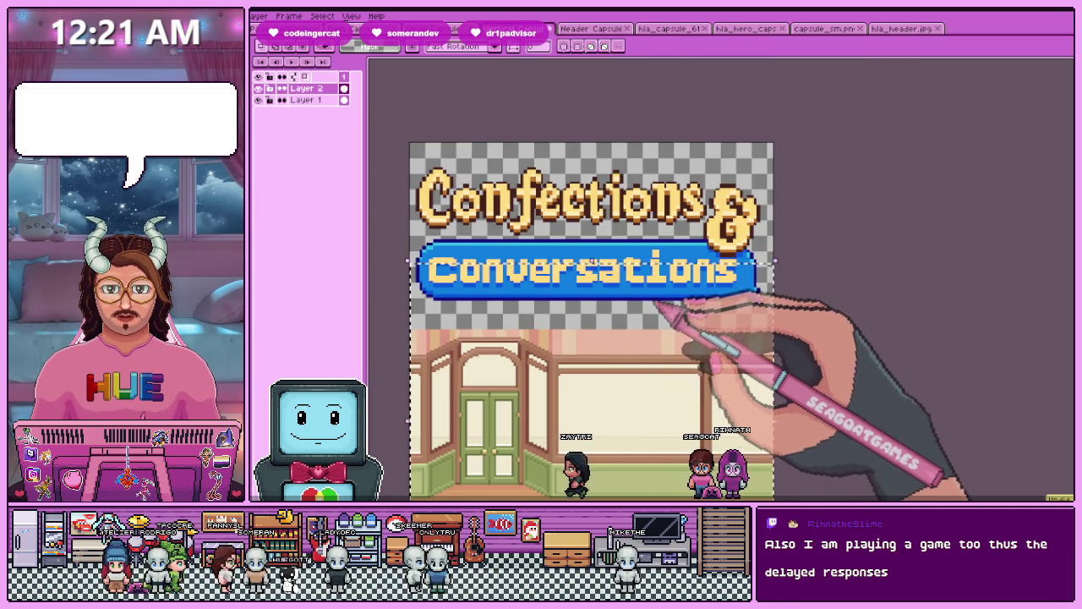
click(306, 100)
scroll(575, 283, down, 2)
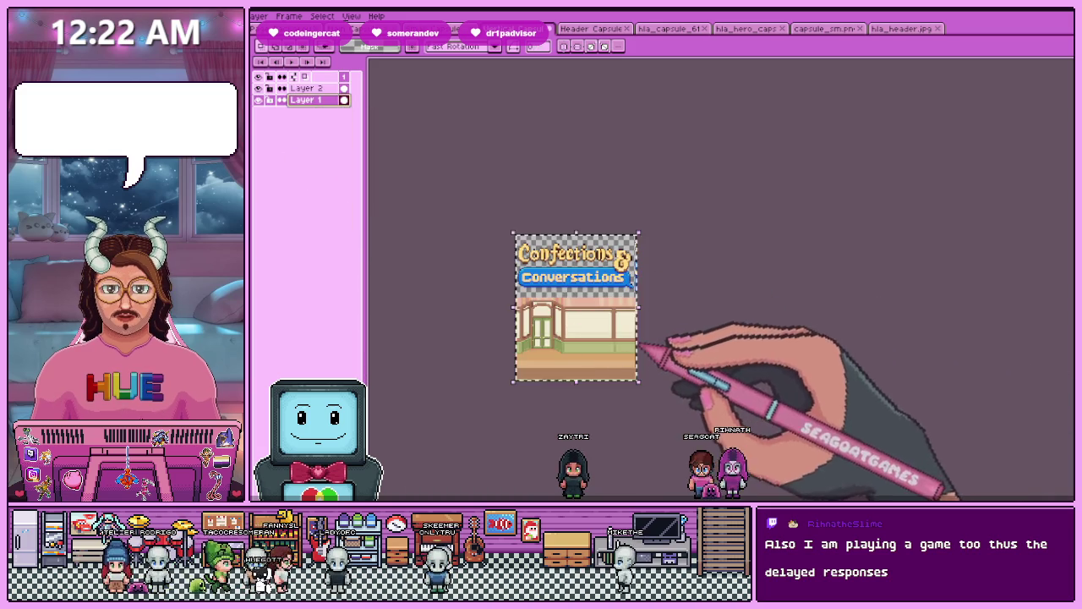
- In Header Capsule, preview the building and striped backgrounds, then show the shop room background
click(592, 31)
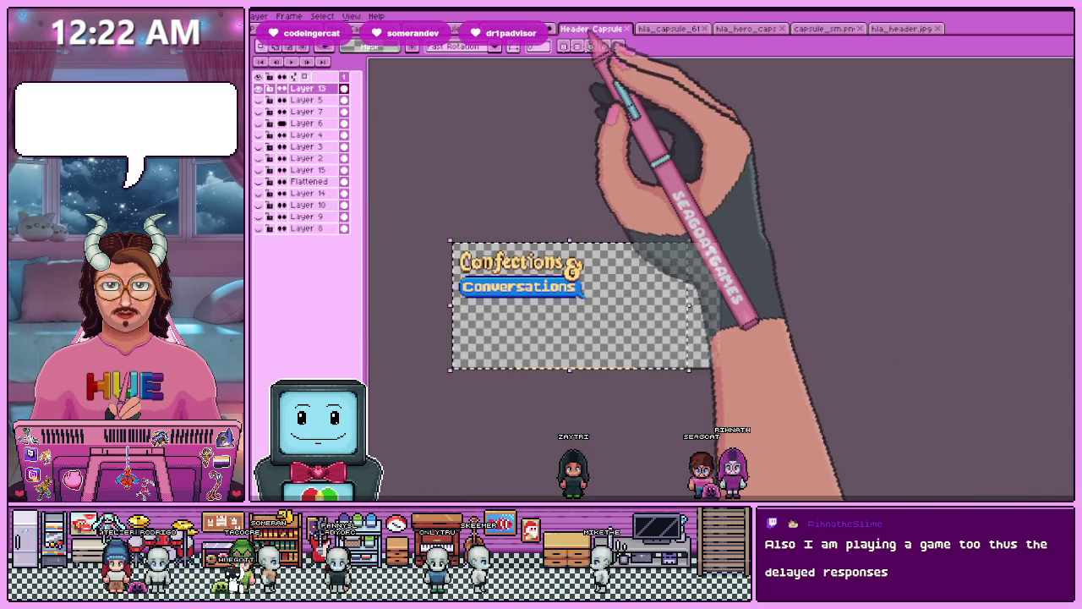
click(258, 228)
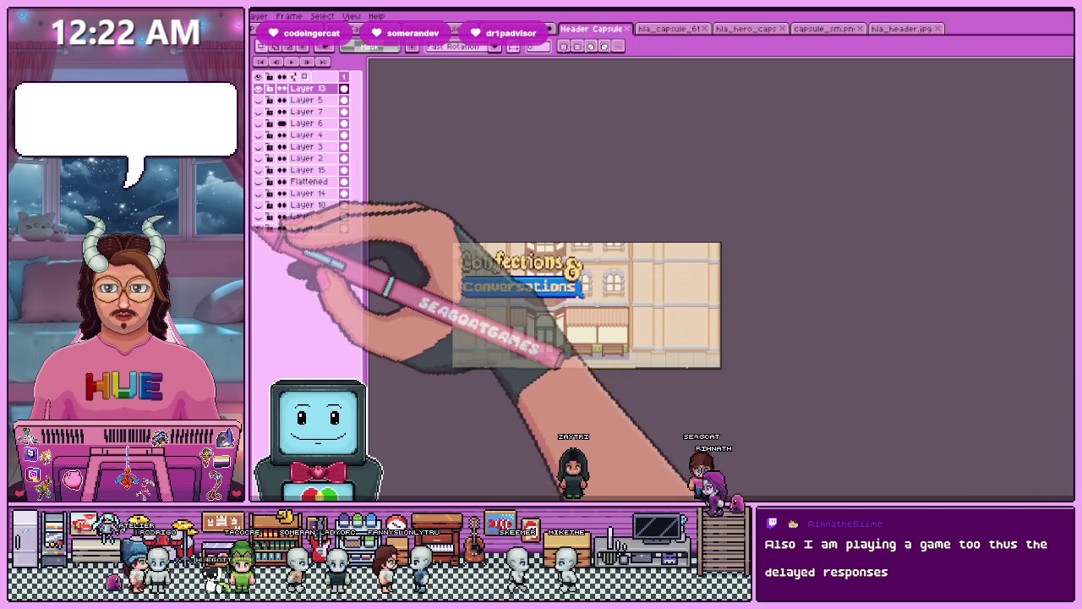
click(258, 228)
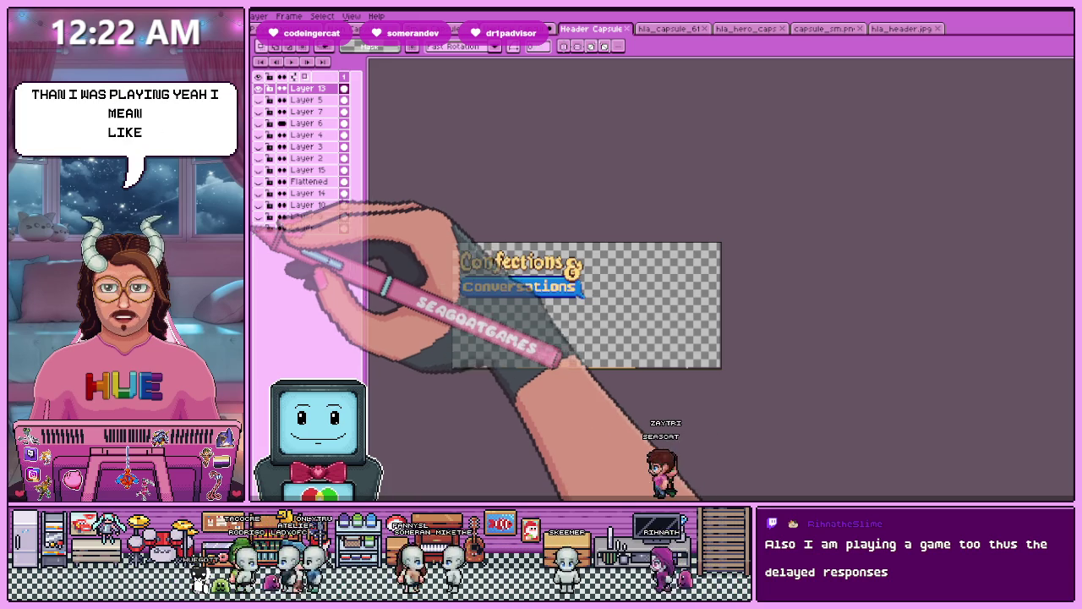
click(257, 228)
click(258, 228)
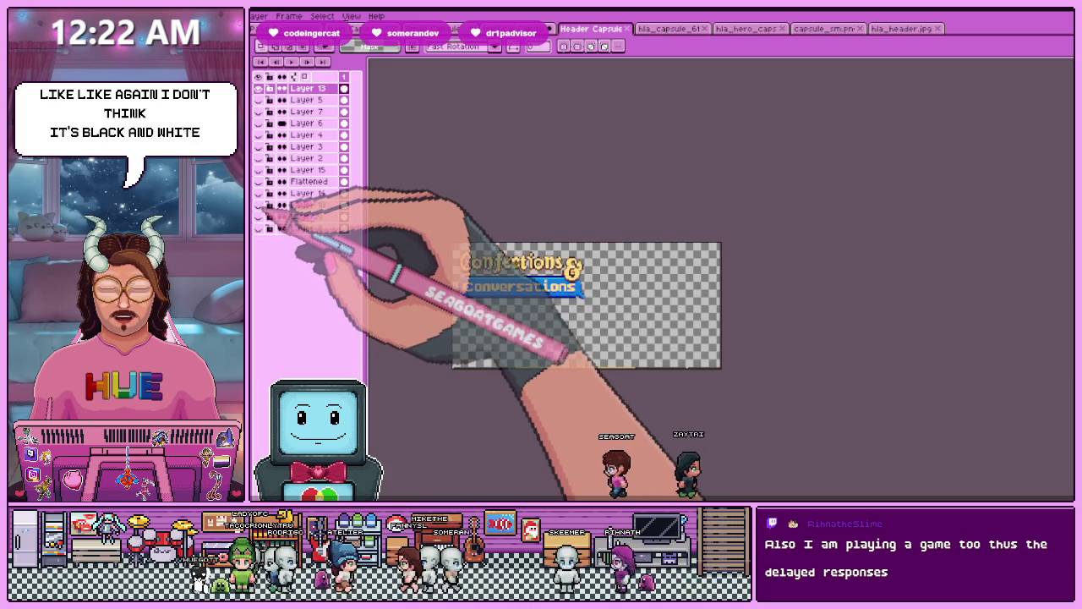
click(258, 205)
click(257, 192)
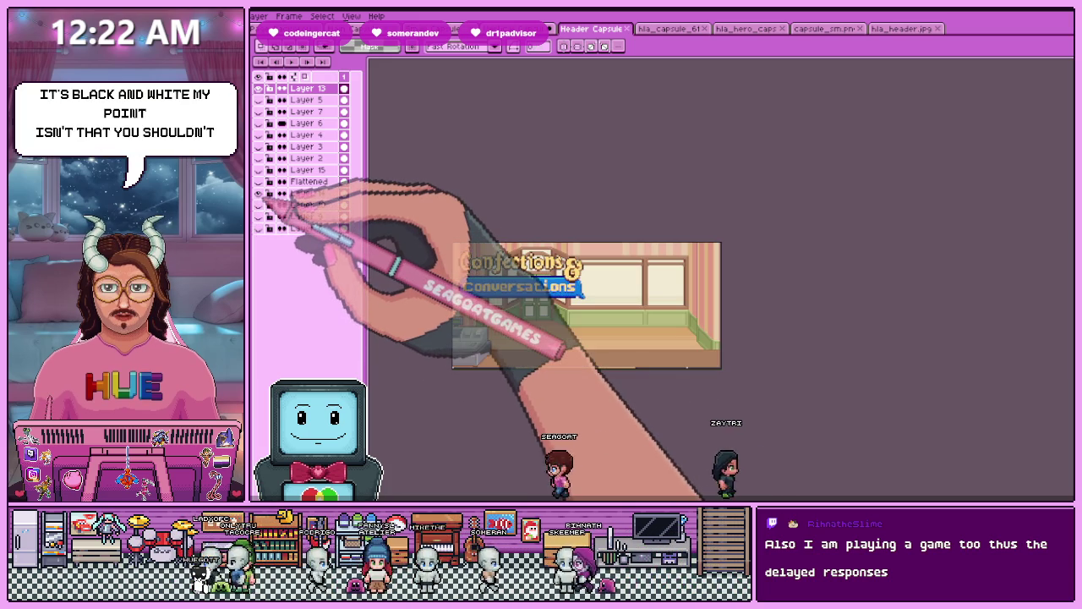
scroll(498, 334, up, 1)
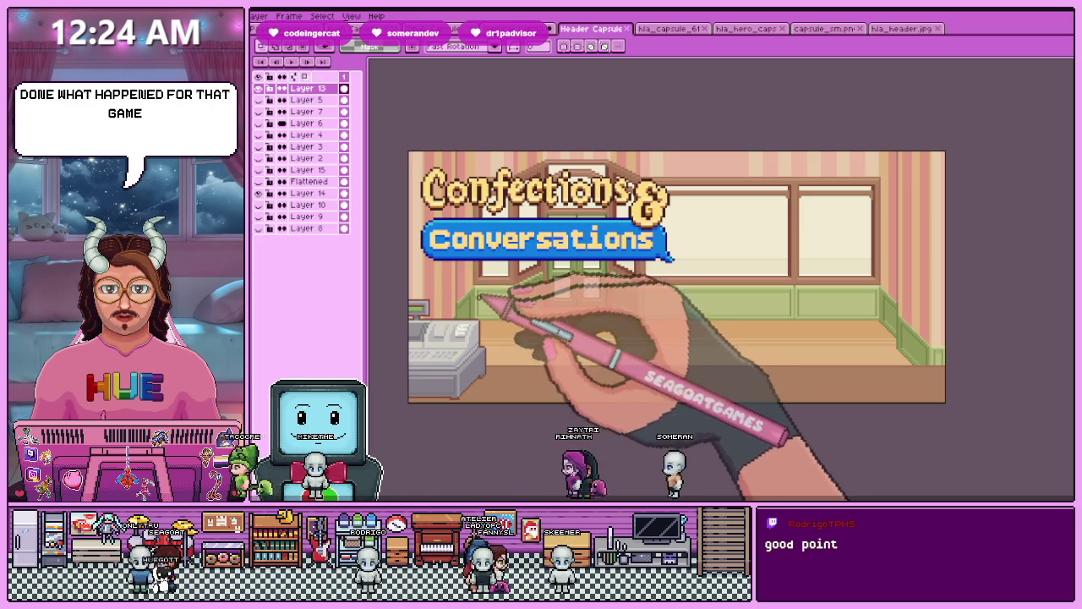
- Shift the hand holding the SEAGOATGAMES pen up and left, closer to the logo
drag(518, 290, 499, 300)
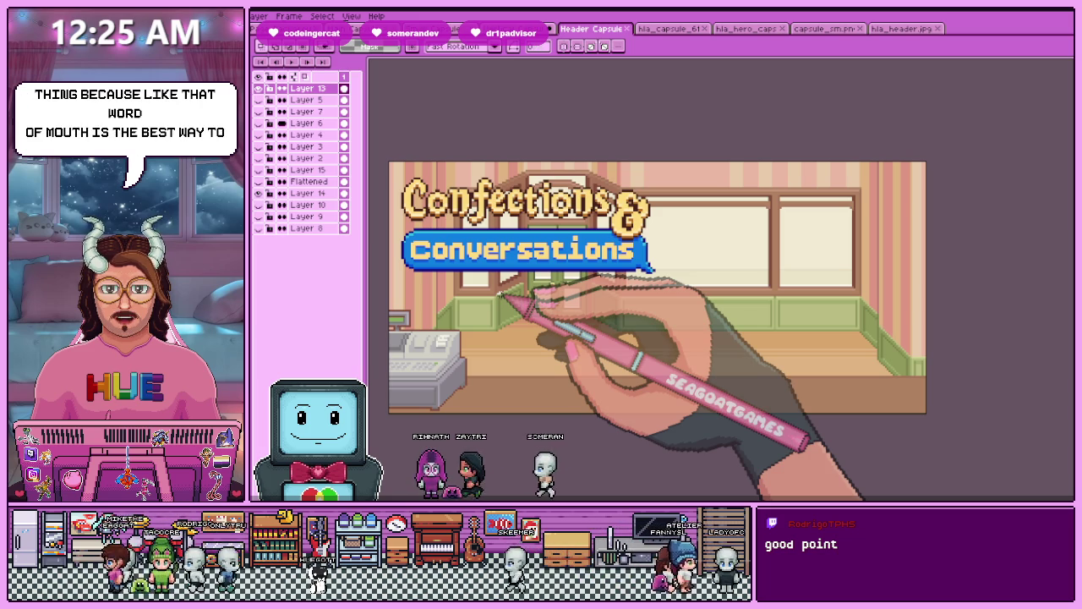
- Remove the vertical capsule's storefront background, move Layer 3 below Layer 2, then select Header Capsule's Layer 14
click(541, 27)
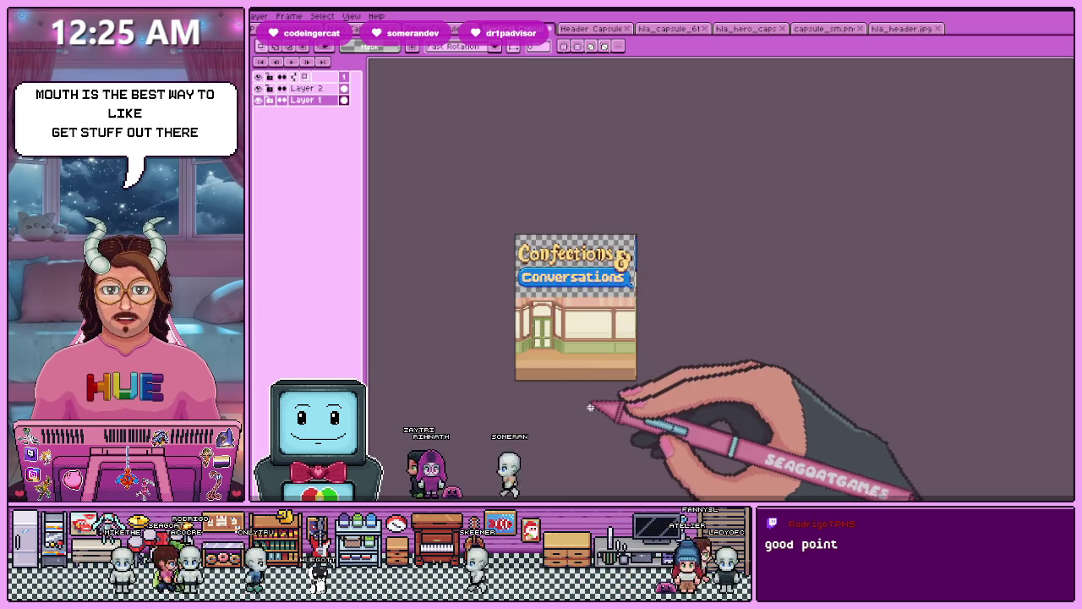
scroll(585, 405, up, 1)
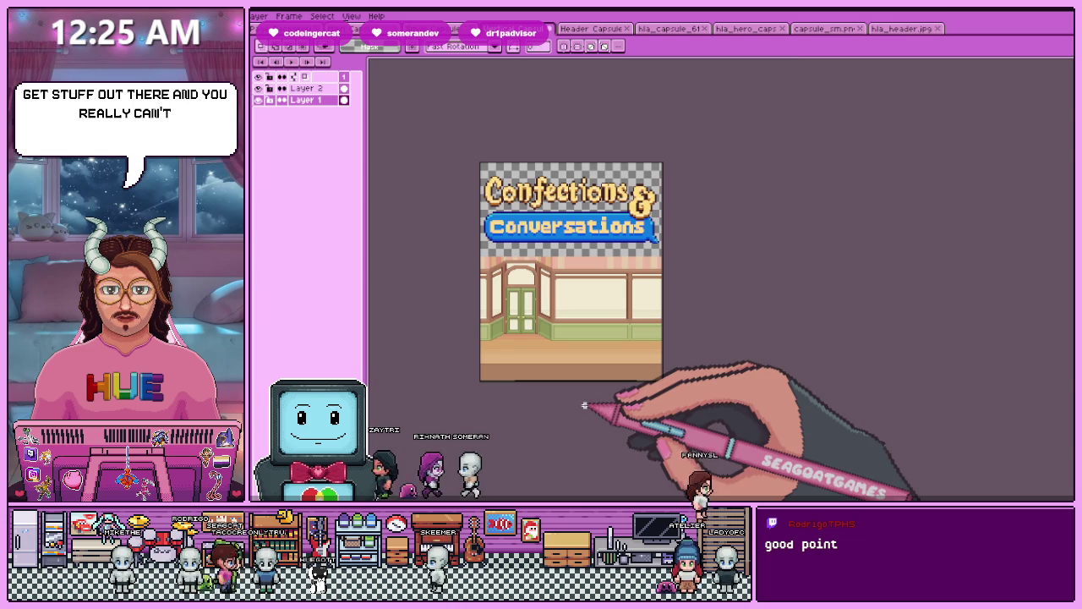
scroll(529, 388, up, 2)
scroll(541, 385, down, 3)
scroll(508, 289, up, 1)
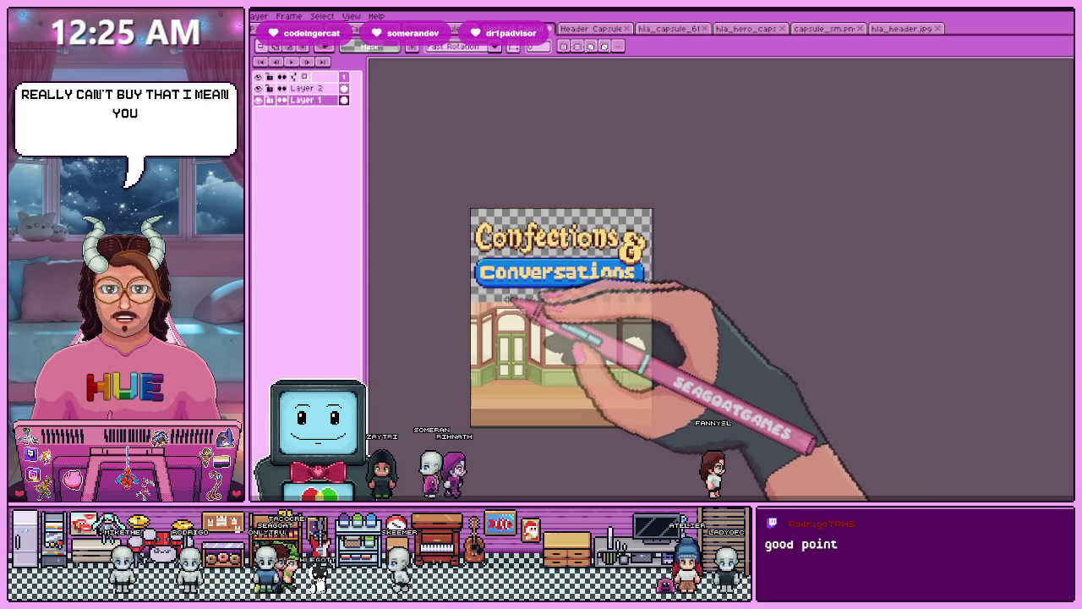
scroll(524, 322, up, 1)
scroll(508, 304, down, 2)
scroll(473, 287, up, 1)
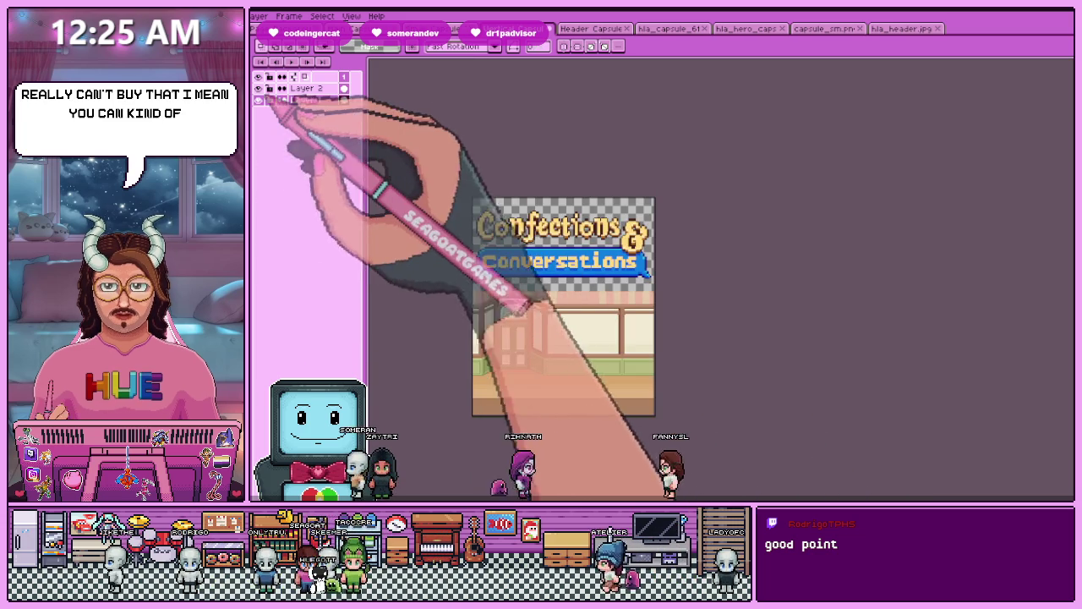
key(ctrl+z)
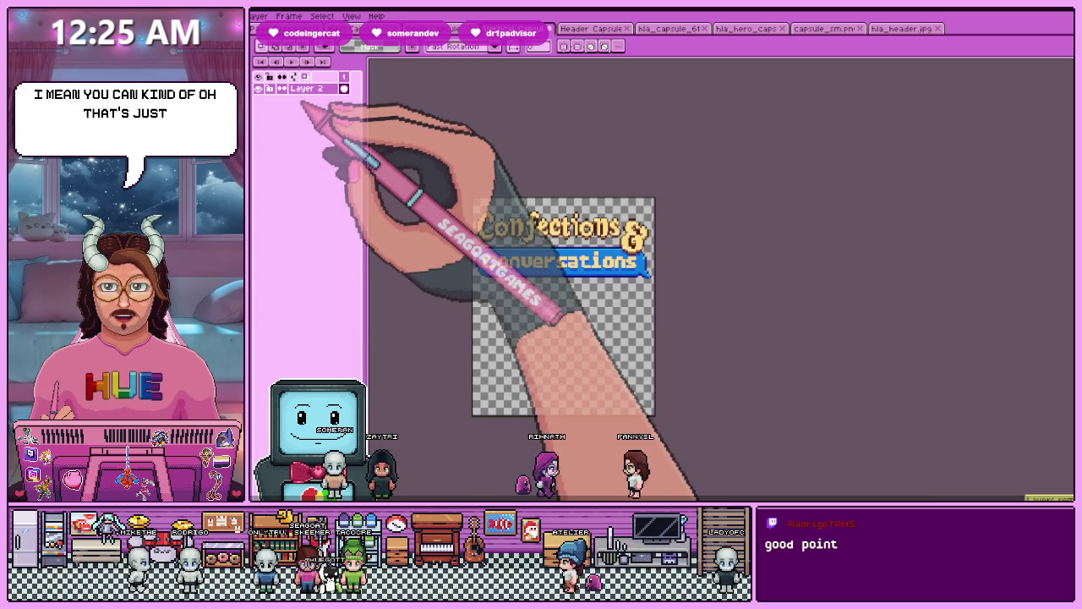
drag(309, 88, 309, 103)
click(592, 28)
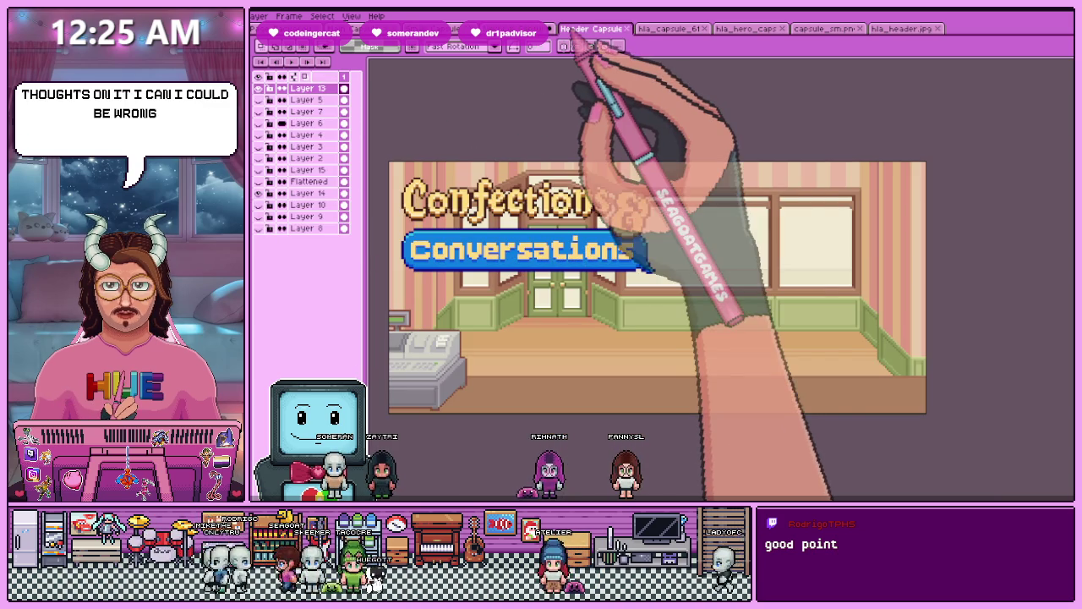
click(308, 192)
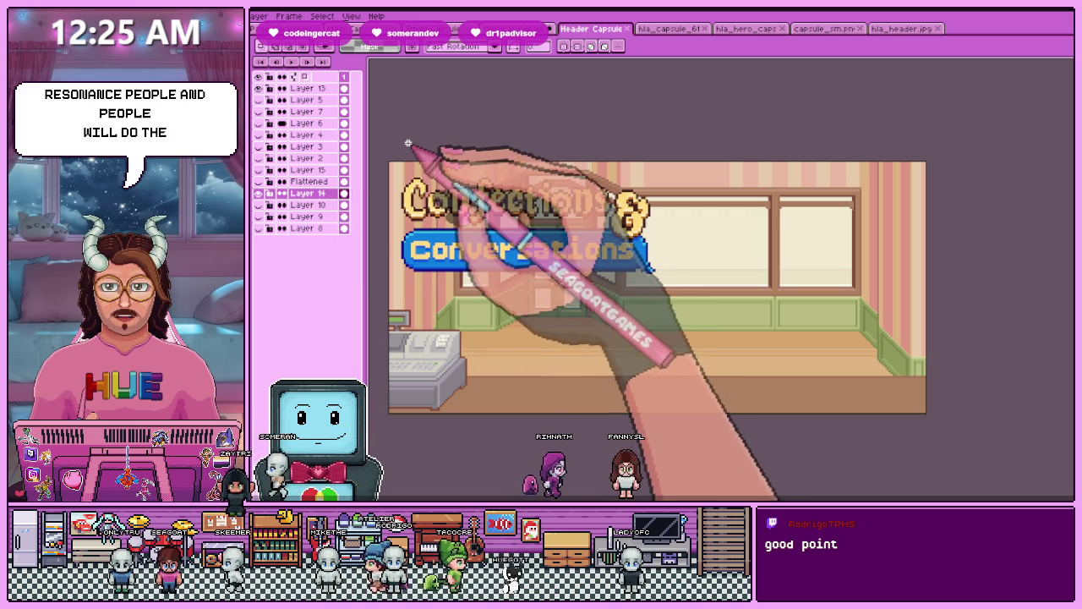
- Select the whole header shop background and create a new blank sprite, Sprite-0003
key(ctrl+a)
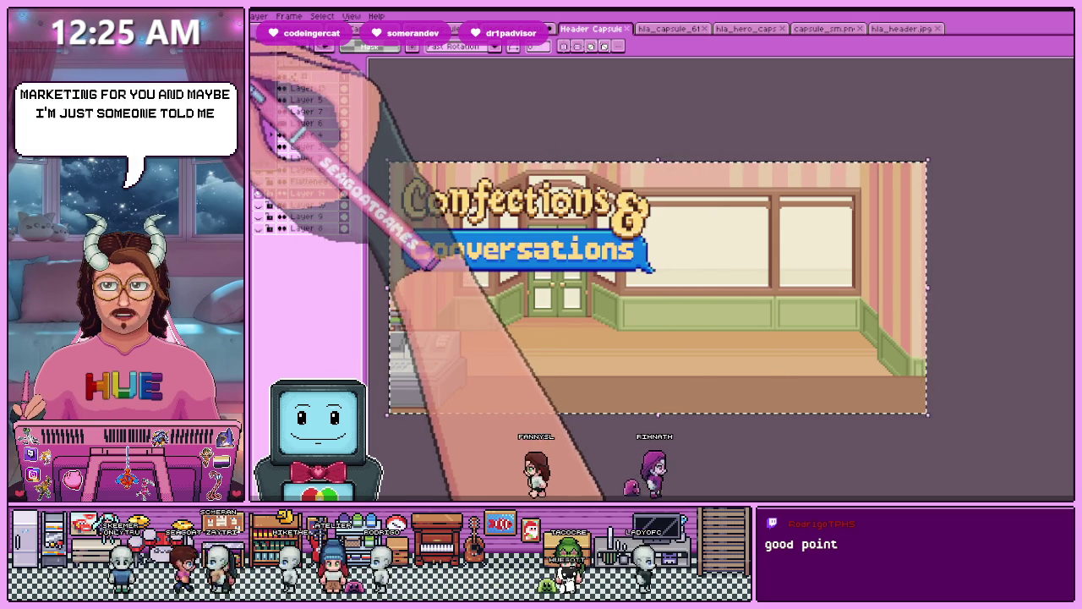
key(ctrl+n)
key(Return)
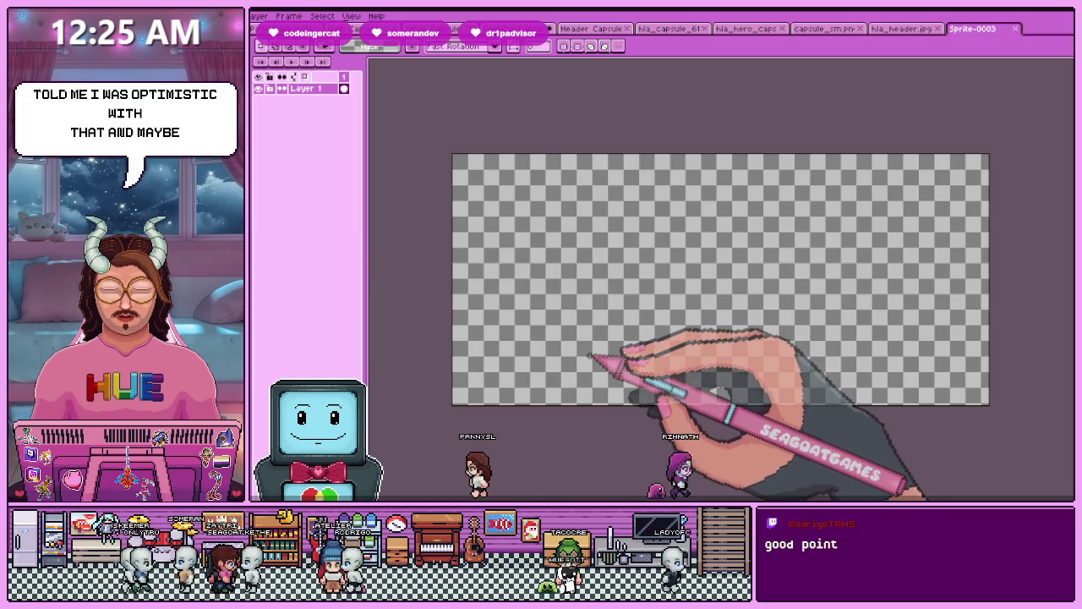
- Paste the shop interior background, cash register included, into Sprite-0003 and commit it
key(ctrl+v)
scroll(623, 386, down, 2)
key(Return)
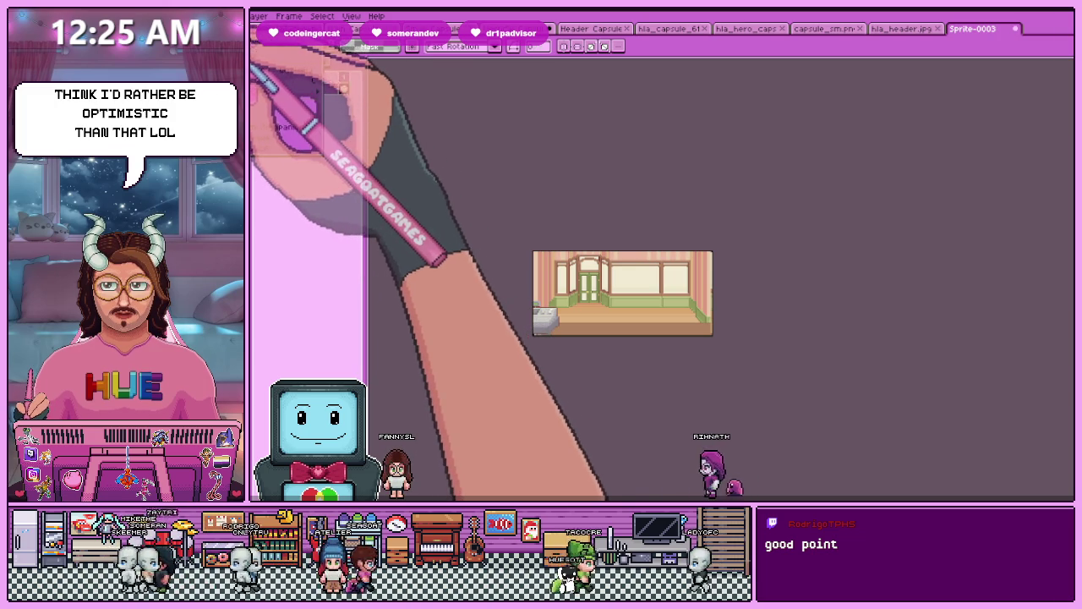
mouse_move(254, 16)
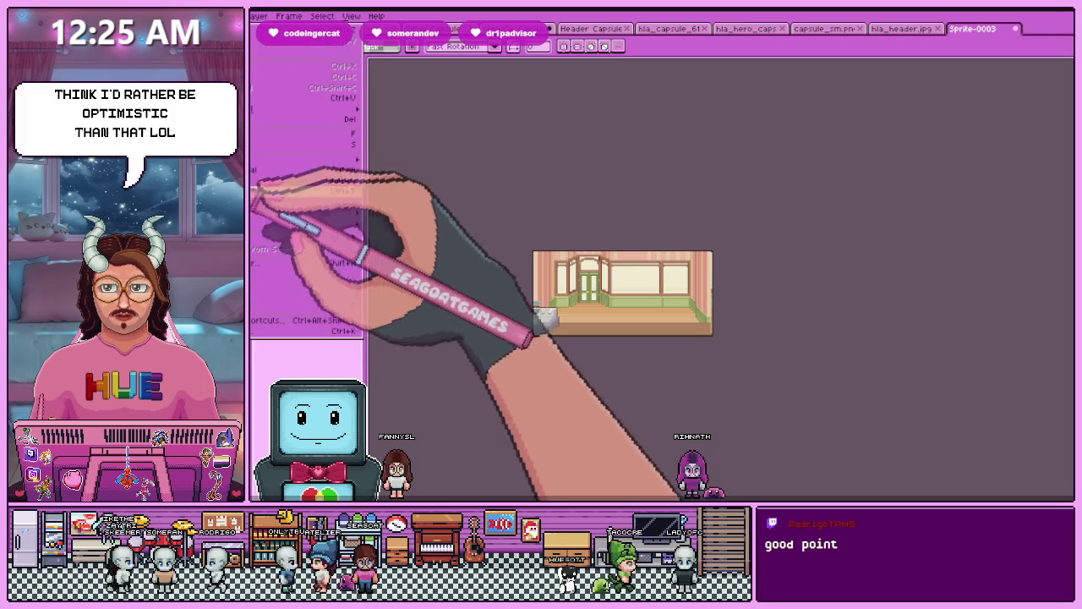
key(Escape)
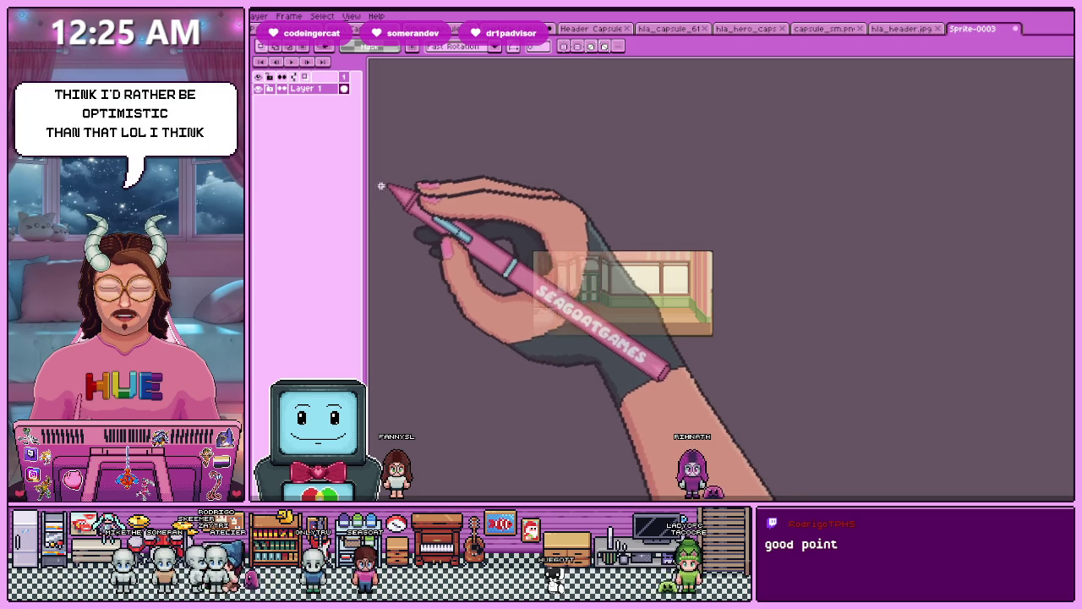
scroll(589, 265, up, 1)
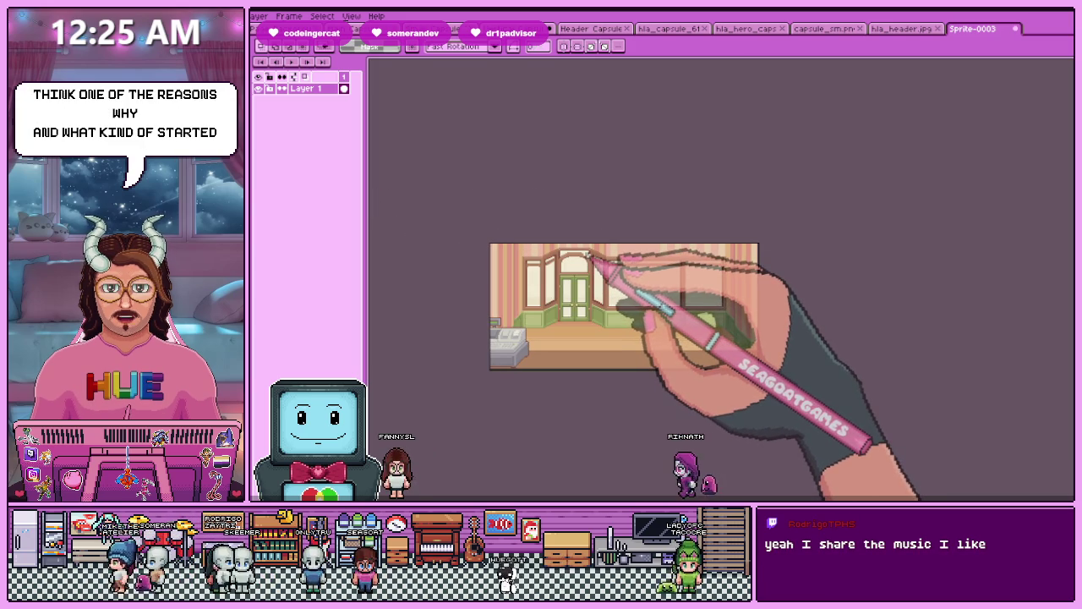
scroll(592, 271, up, 2)
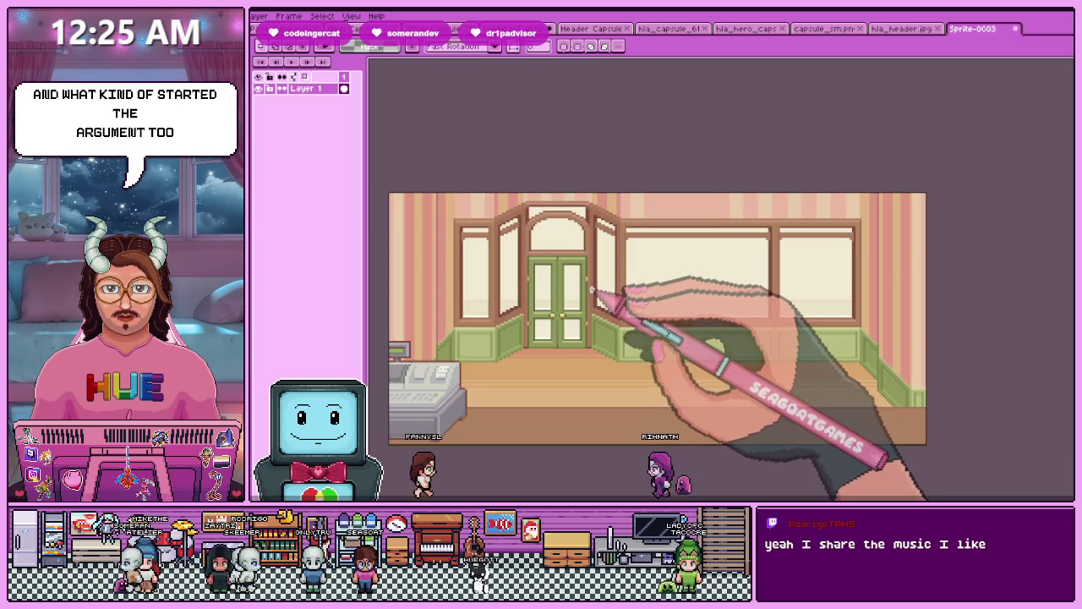
scroll(592, 285, down, 3)
scroll(593, 326, up, 1)
scroll(593, 313, up, 1)
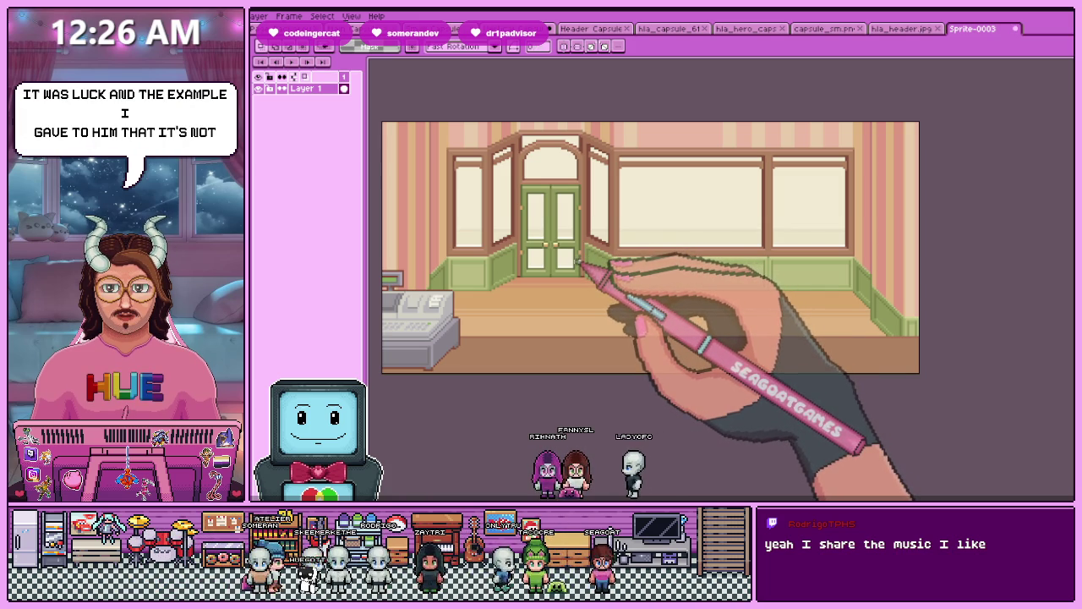
scroll(579, 265, down, 2)
scroll(569, 269, up, 2)
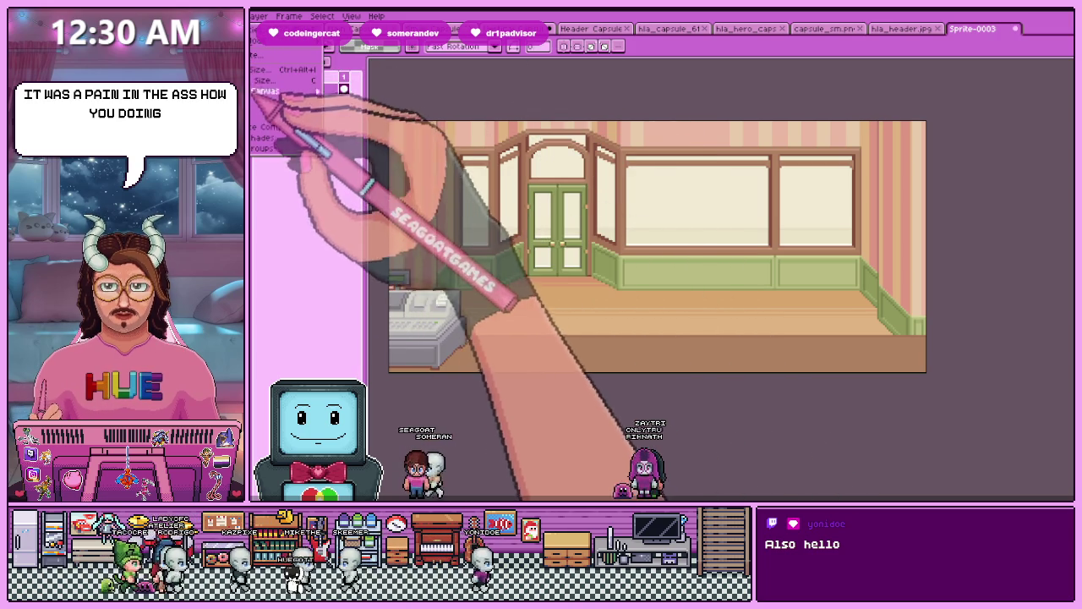
- Shrink Sprite-0003 to 50% (276 × 129 px) and paste it into the vertical capsule
key(ctrl+alt+i)
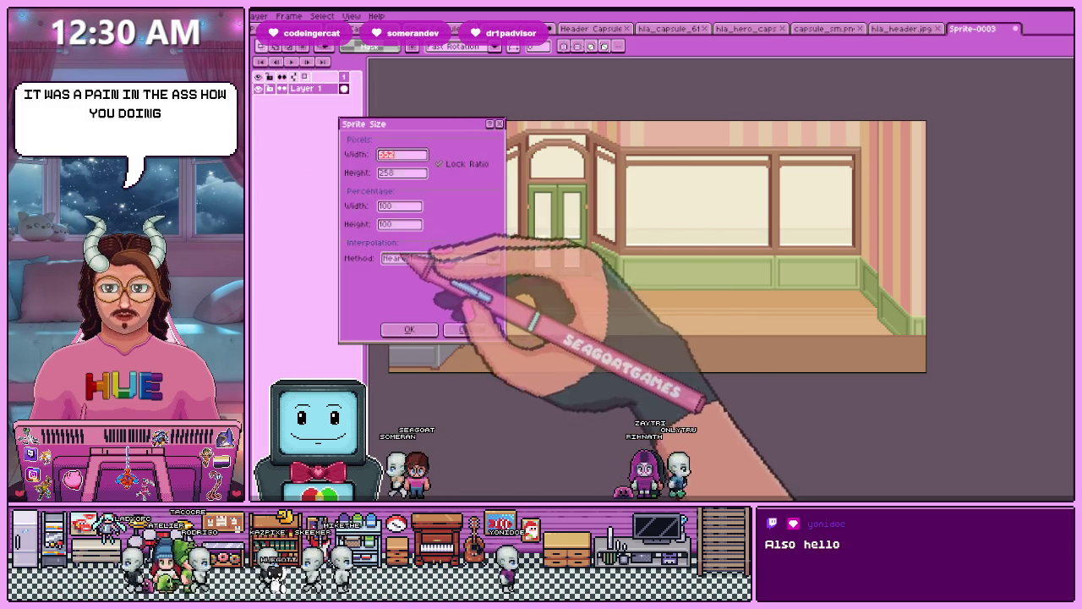
text(50)
key(Return)
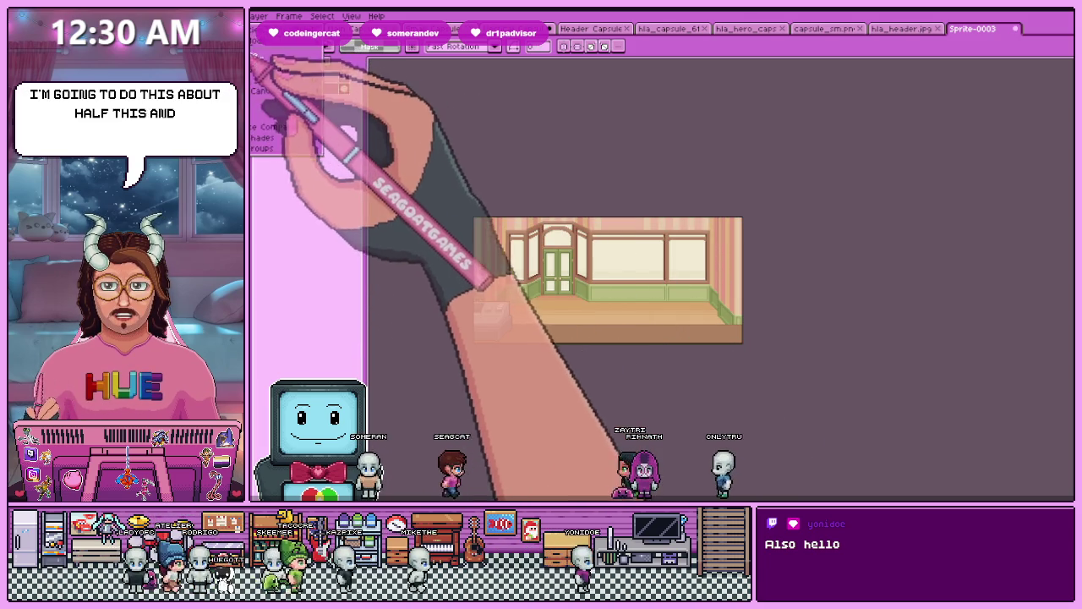
key(ctrl+alt+i)
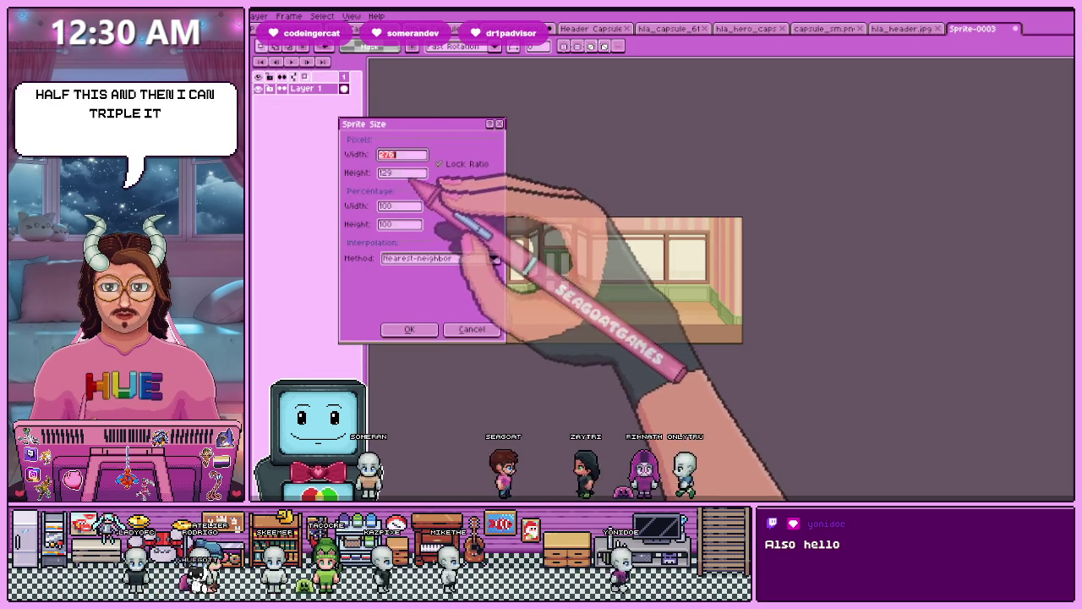
click(399, 205)
key(Return)
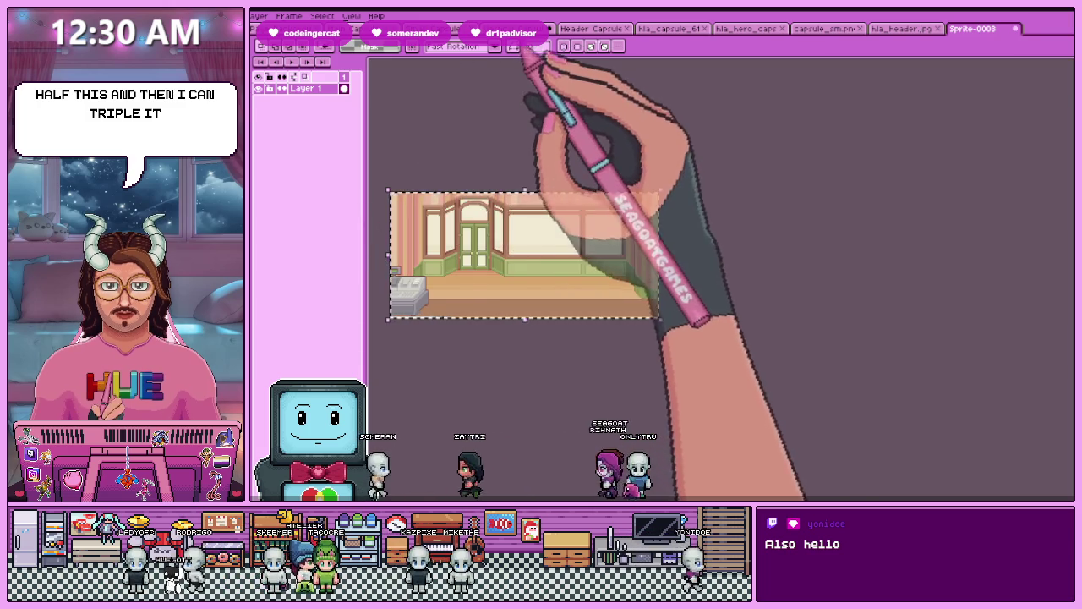
click(529, 29)
key(ctrl+v)
- Move the pasted shop image down and left in the capsule, then deselect to finish placing it
mouse_move(536, 362)
mouse_down()
mouse_move(573, 382)
mouse_move(575, 363)
mouse_up()
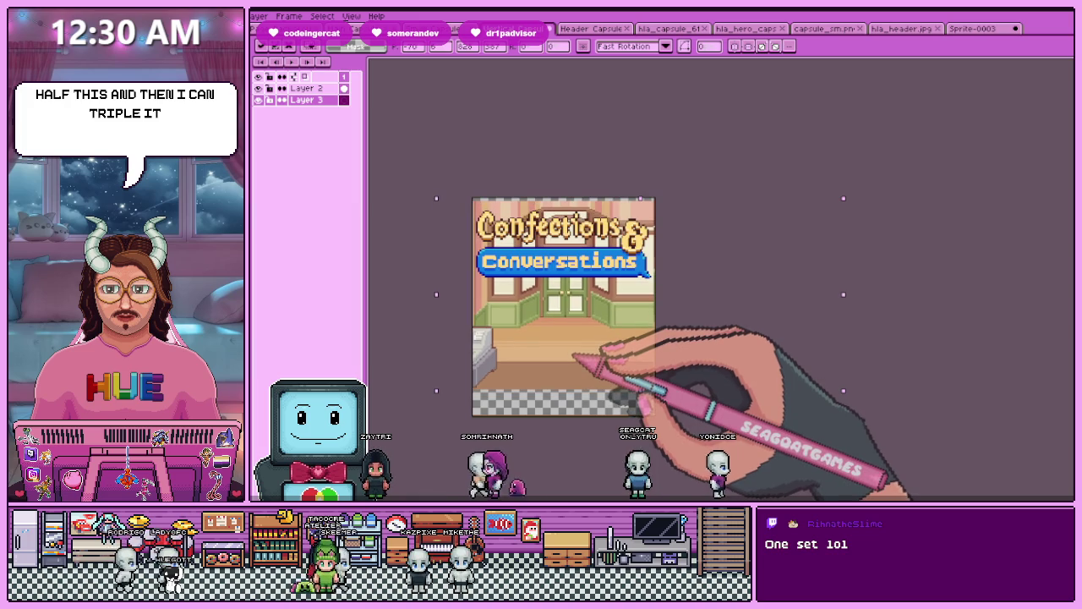
scroll(448, 169, up, 5)
scroll(511, 267, down, 3)
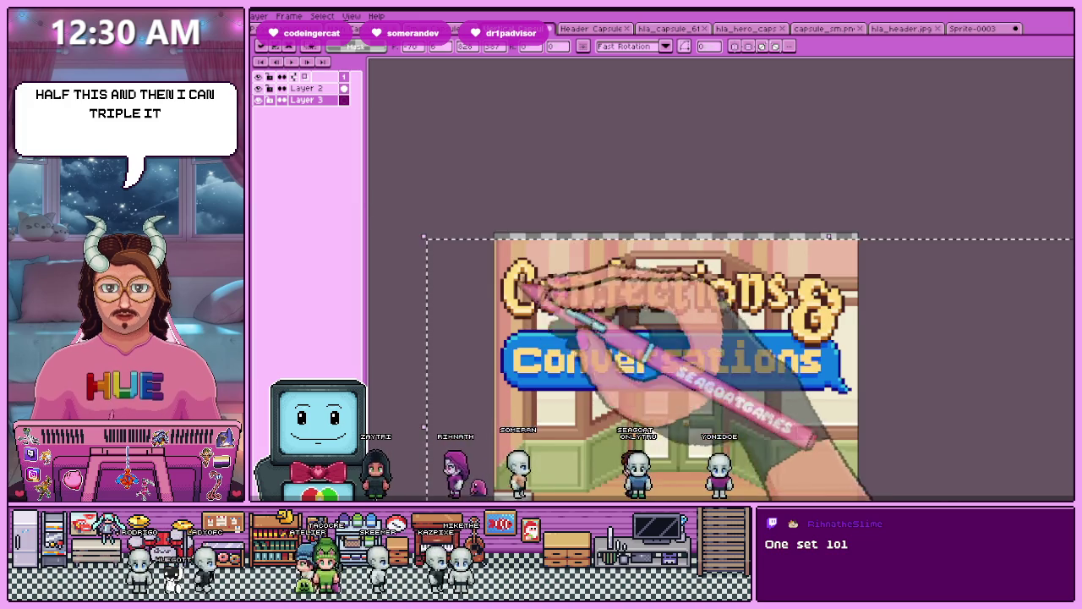
scroll(512, 269, up, 1)
scroll(541, 339, down, 1)
scroll(572, 399, down, 2)
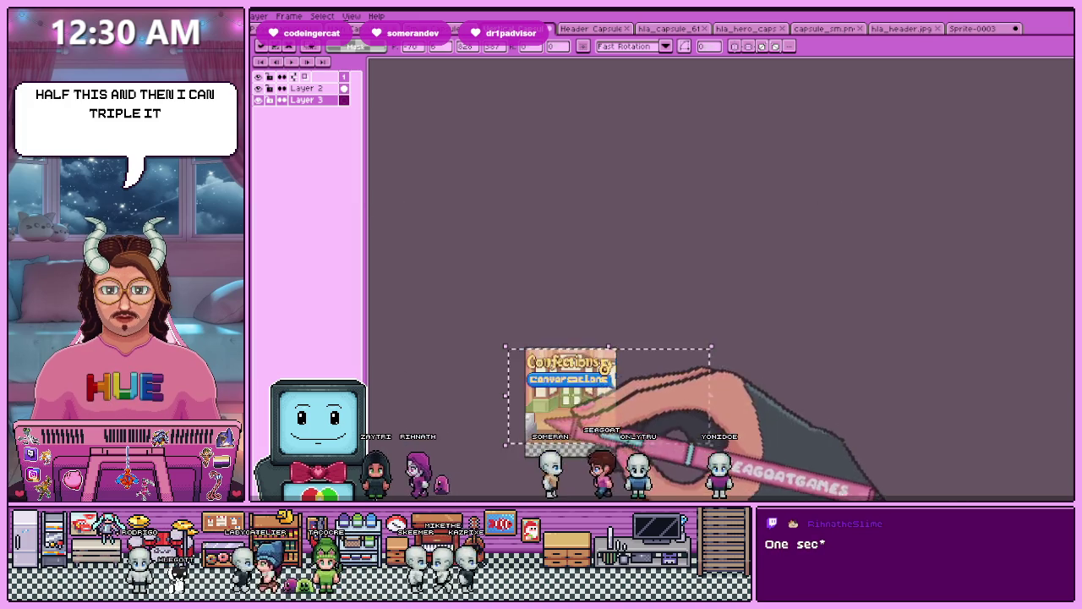
scroll(544, 432, up, 2)
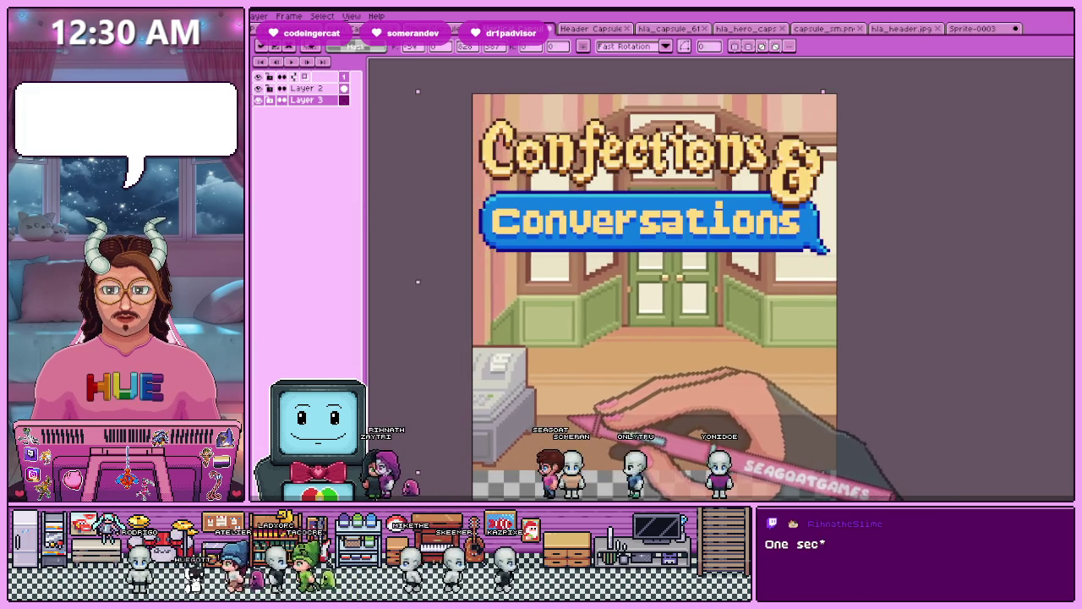
scroll(580, 378, down, 1)
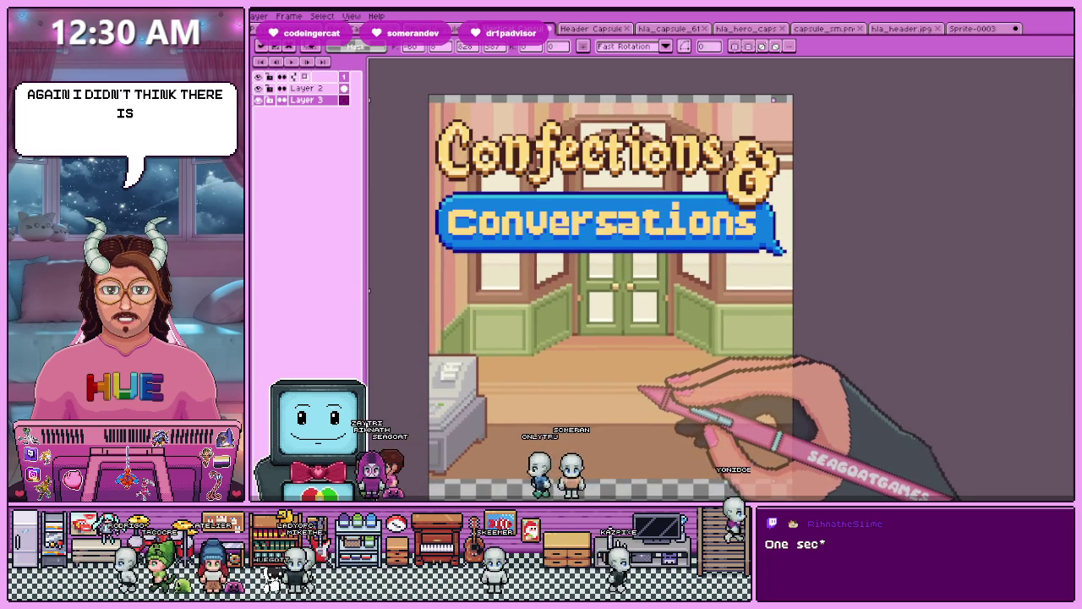
key(ctrl+a)
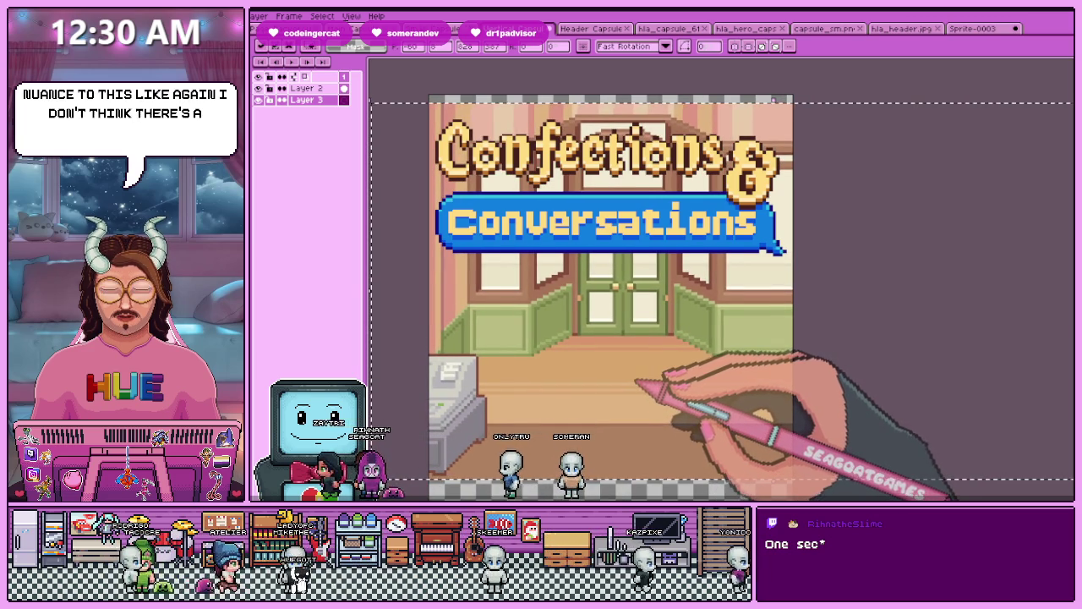
scroll(632, 379, down, 2)
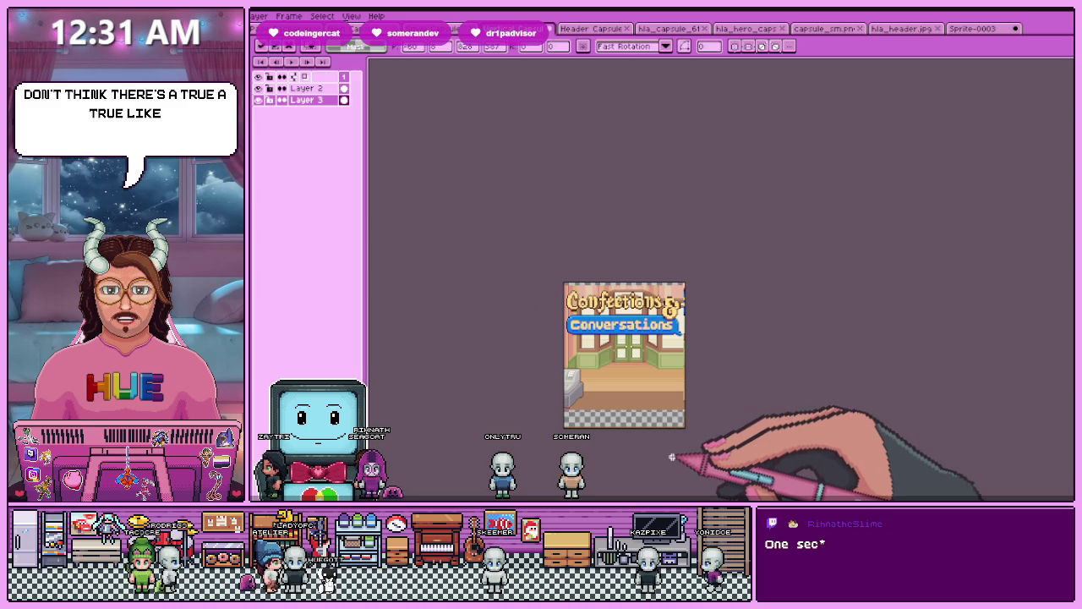
key(ctrl+d)
- Zoom around the finished capsule, then bring up the hla_header.jpg reference image
scroll(672, 457, up, 1)
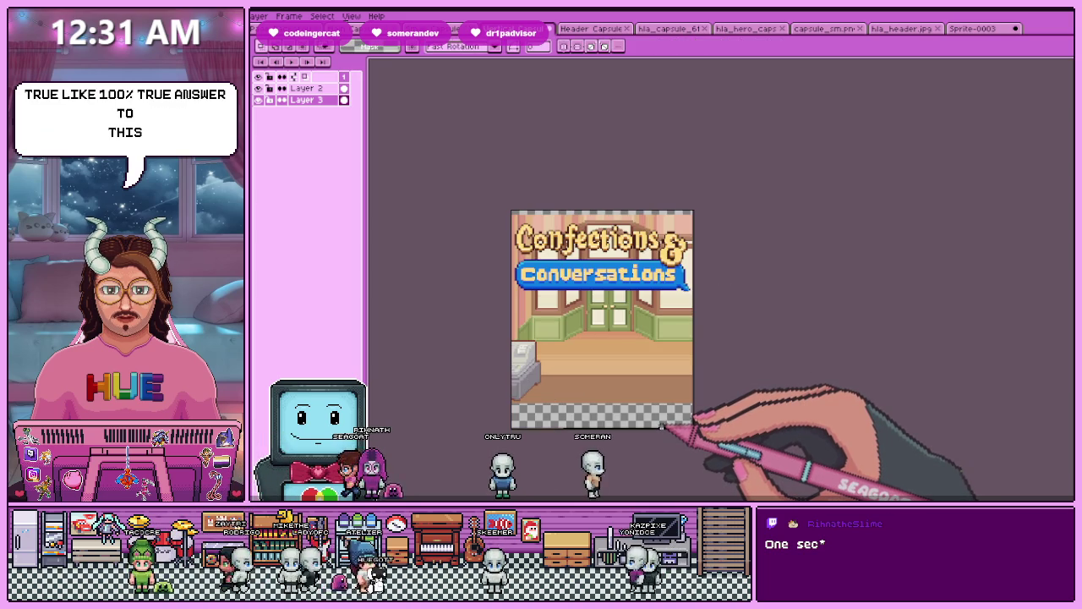
scroll(663, 427, down, 1)
scroll(705, 430, up, 1)
scroll(507, 211, up, 3)
scroll(497, 227, up, 1)
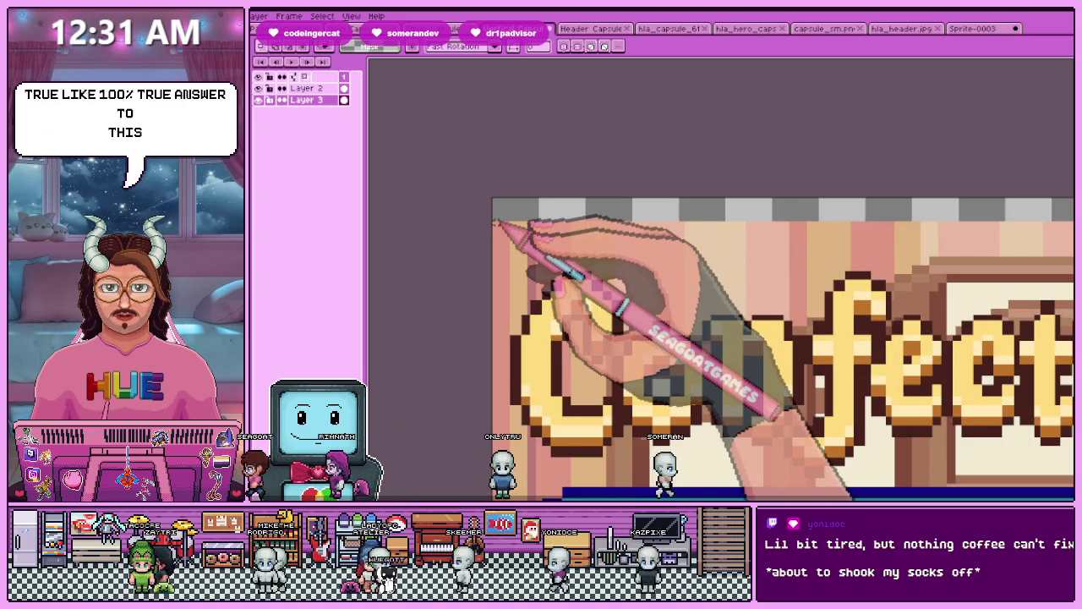
scroll(592, 245, down, 4)
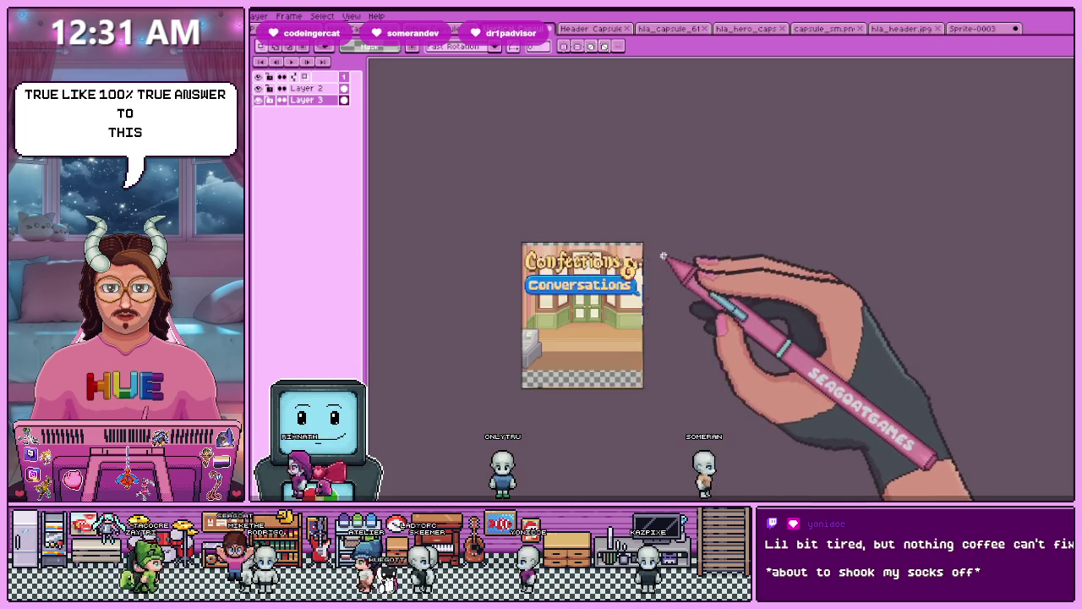
scroll(668, 253, up, 2)
scroll(813, 205, up, 2)
scroll(761, 220, down, 2)
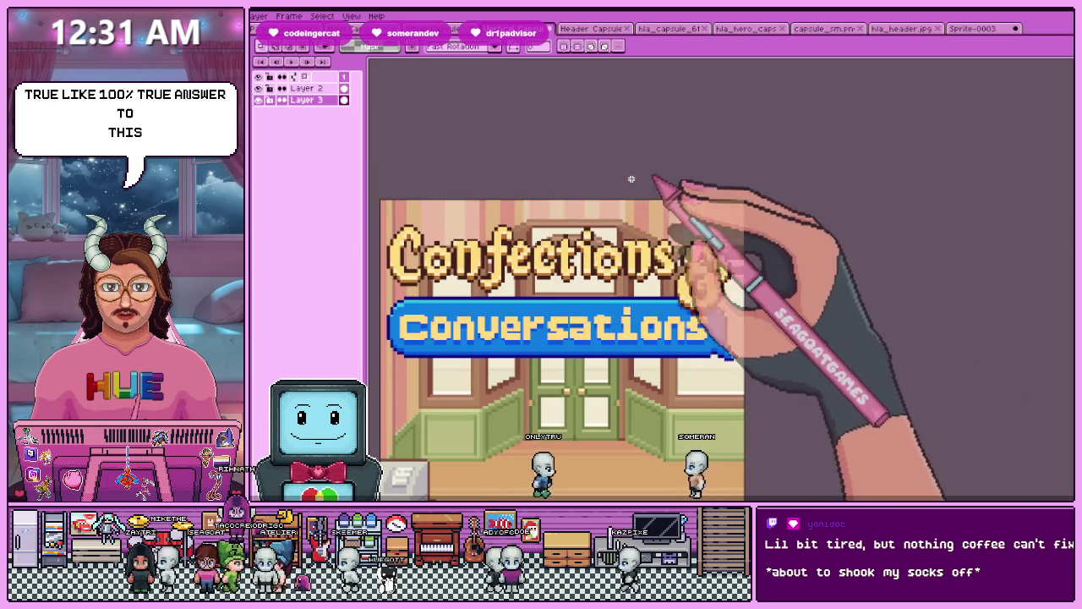
scroll(592, 198, down, 2)
scroll(631, 216, up, 1)
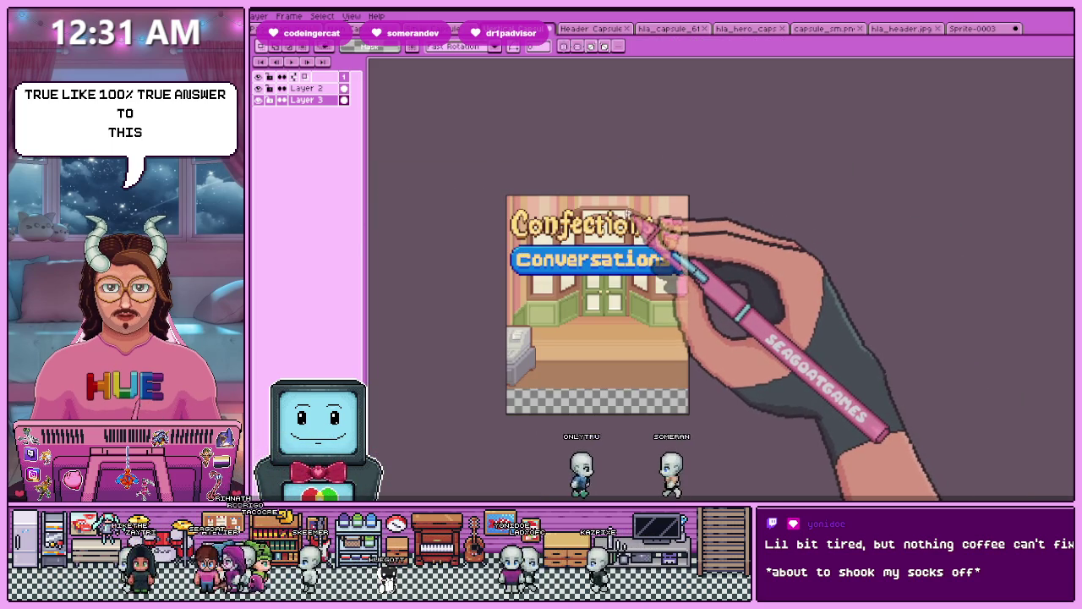
scroll(638, 241, down, 1)
scroll(644, 287, up, 1)
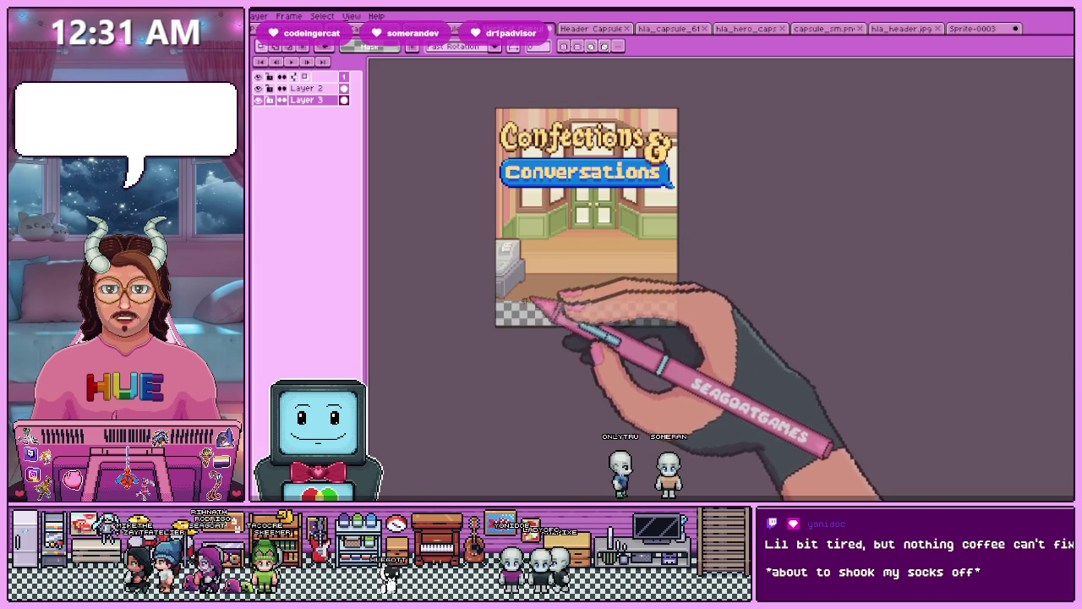
scroll(499, 302, up, 3)
scroll(479, 301, down, 3)
scroll(507, 292, up, 3)
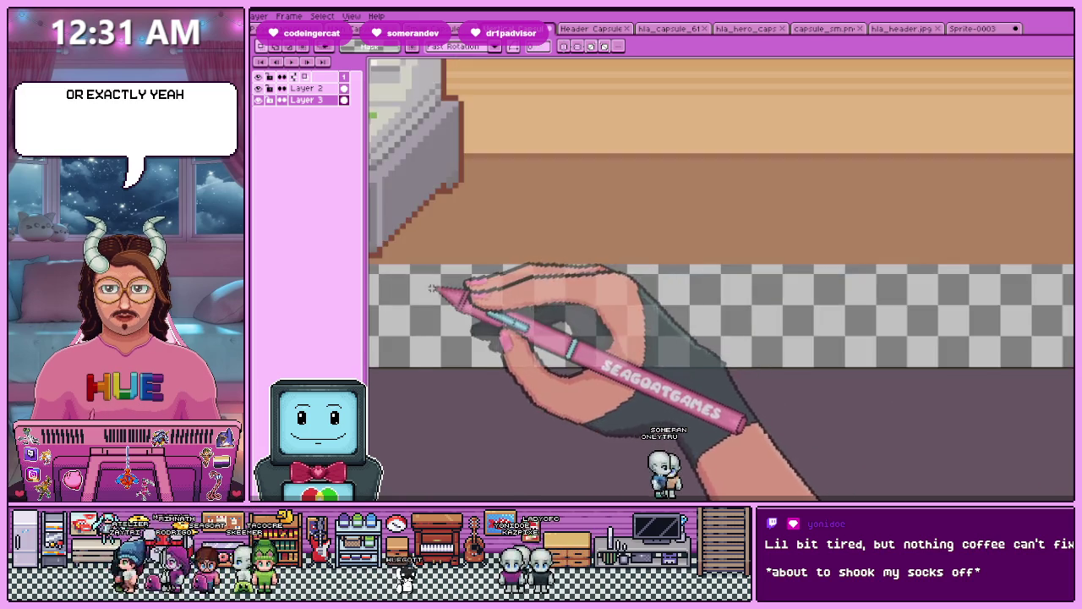
scroll(442, 290, down, 3)
click(900, 29)
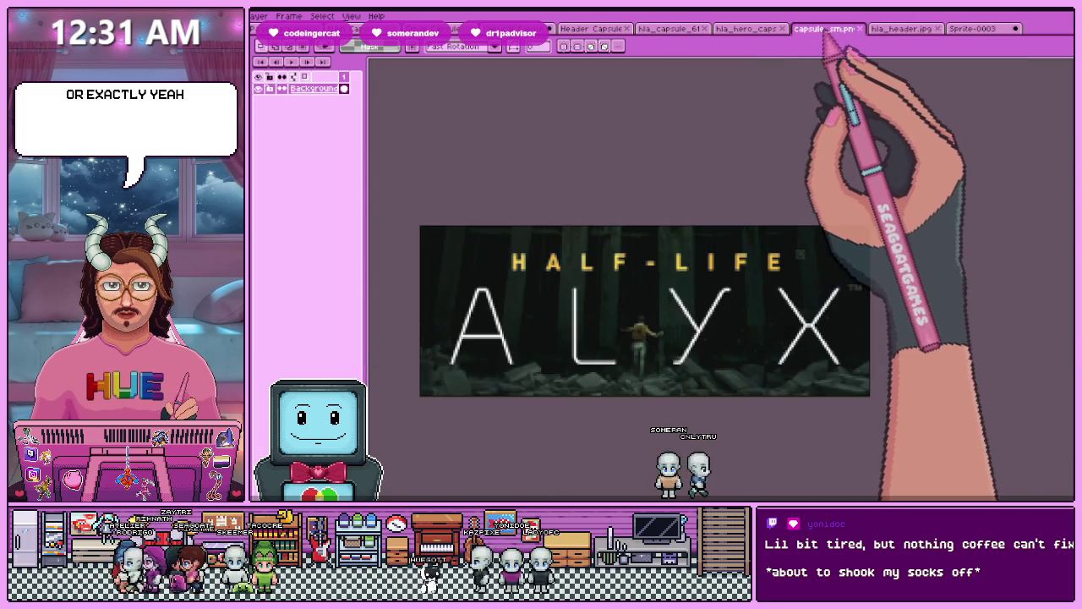
- Browse the Half-Life Alyx capsule images, then return to the vertical Confections capsule
click(744, 29)
click(668, 29)
click(529, 28)
scroll(561, 242, down, 2)
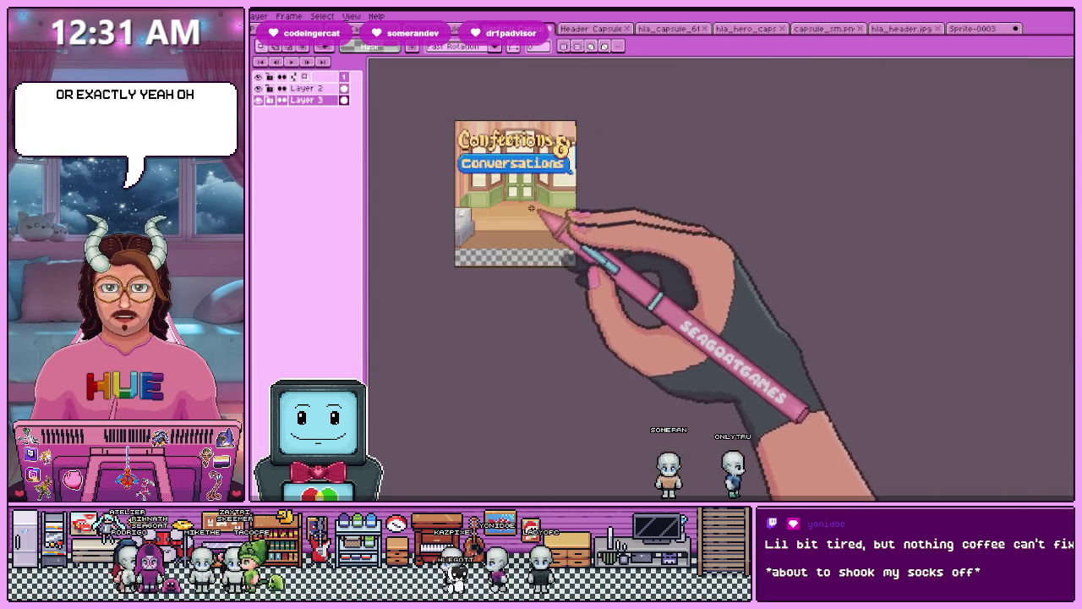
scroll(578, 237, up, 2)
scroll(530, 186, up, 2)
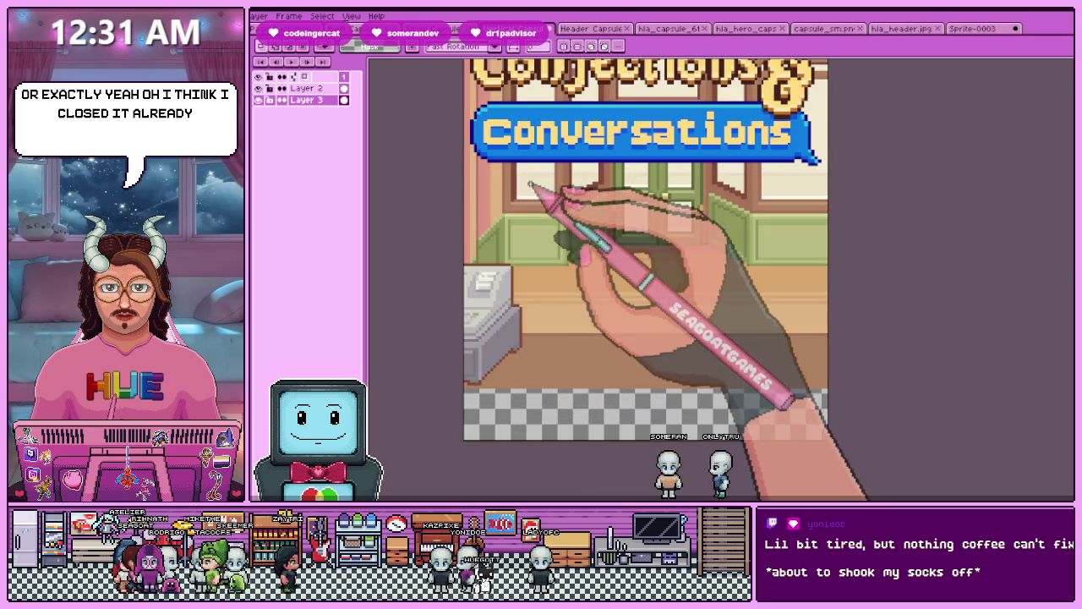
scroll(555, 296, down, 2)
scroll(555, 298, up, 2)
- In Header Capsule, select everything on the Flattened layer holding the characters
click(592, 29)
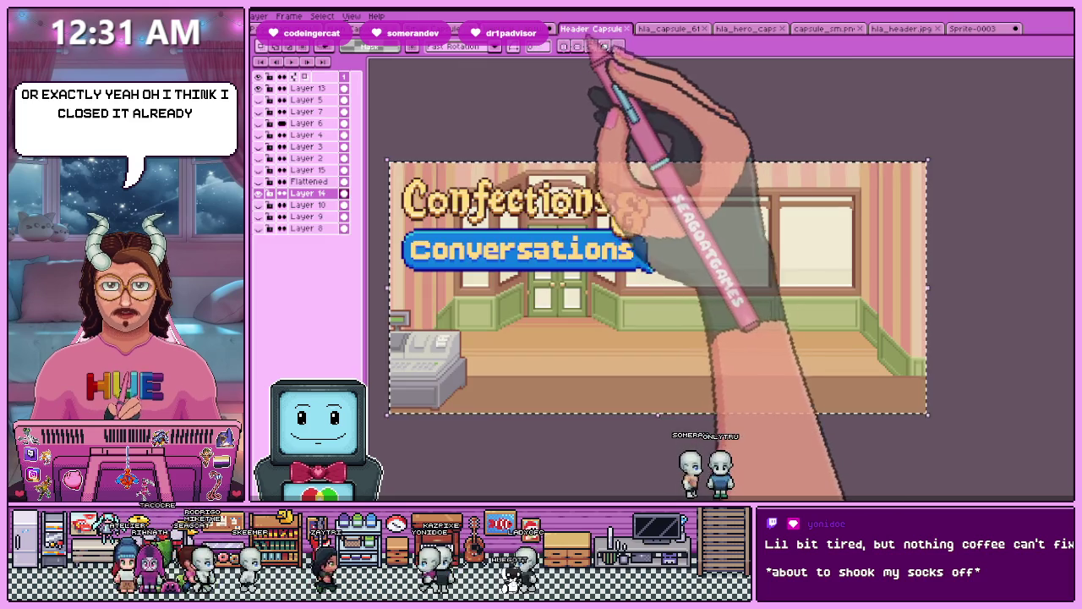
scroll(605, 203, down, 2)
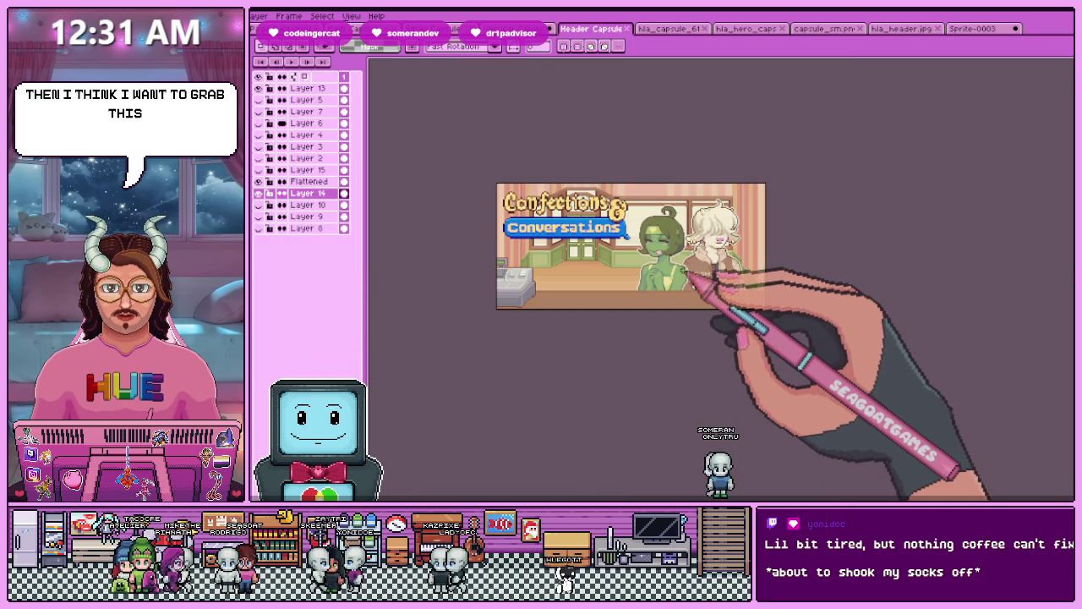
click(309, 181)
key(ctrl+a)
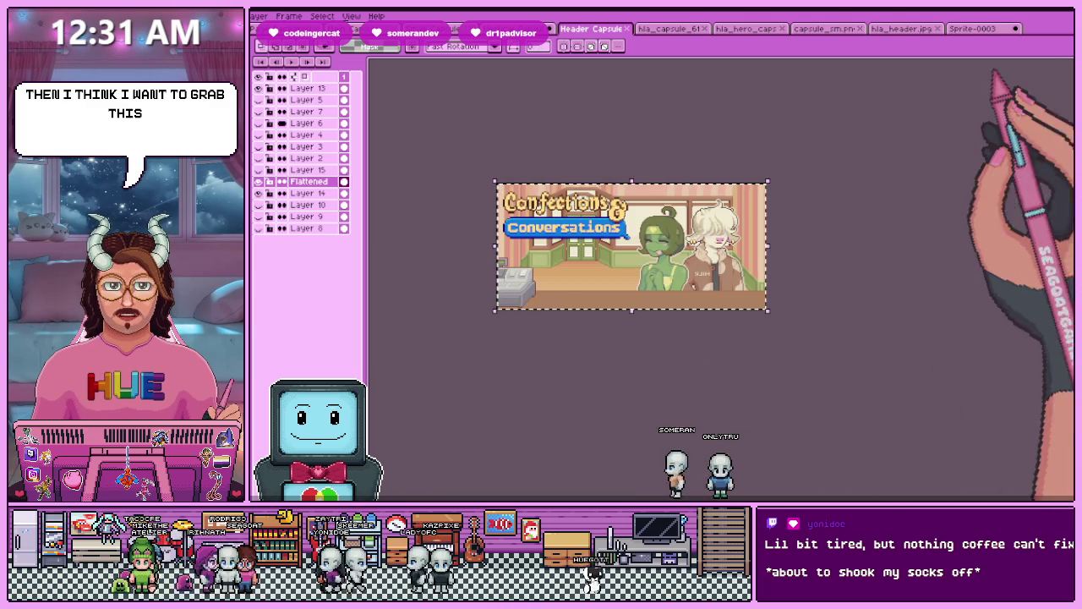
- Create a new 552×256 sprite, paste the two characters into it, and deselect
click(972, 29)
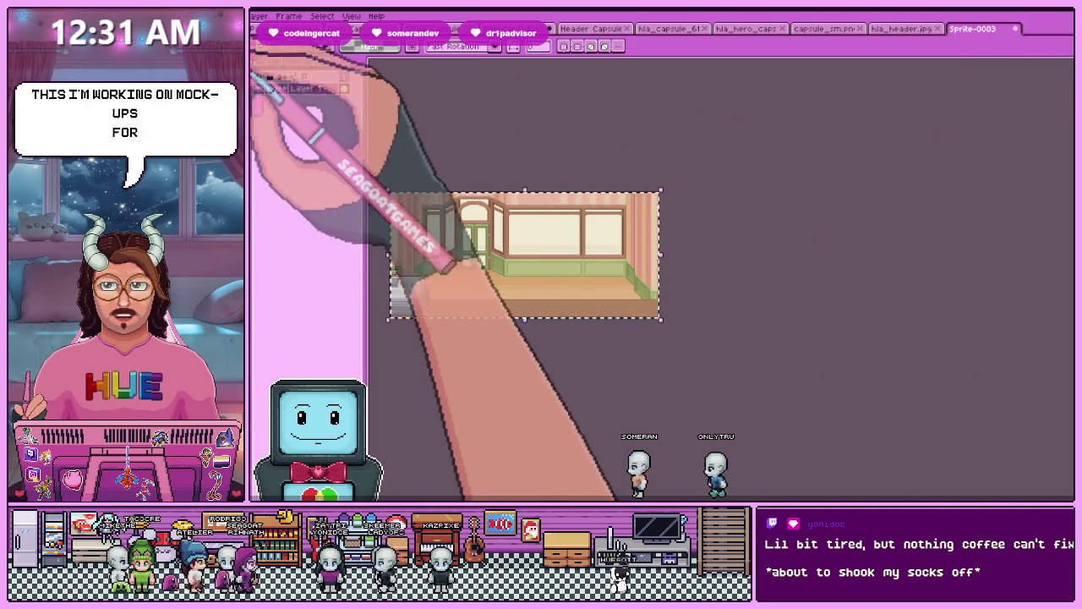
key(ctrl+n)
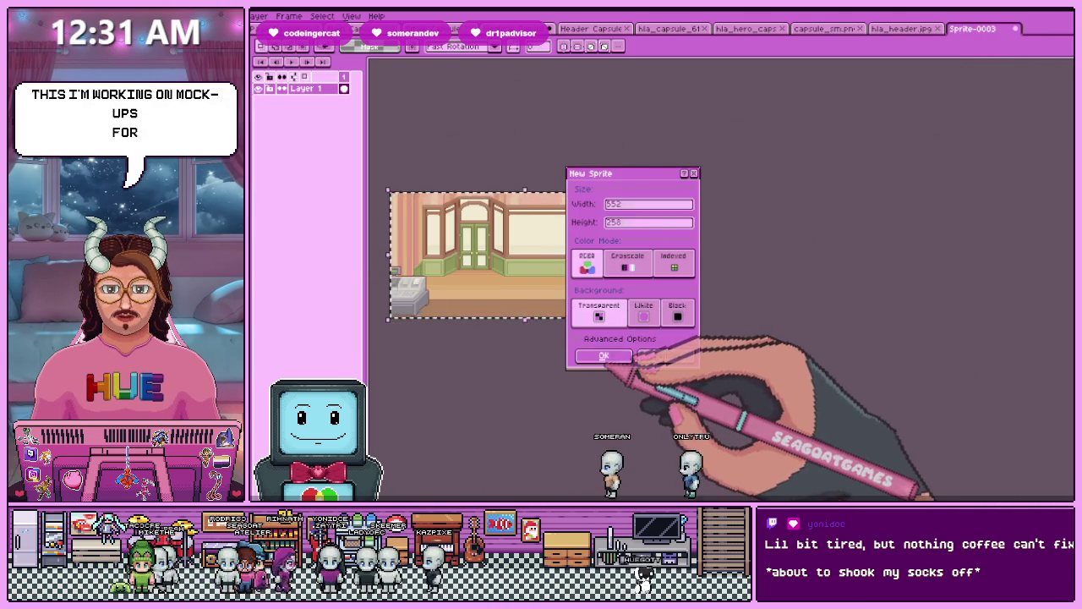
key(Return)
key(ctrl+v)
key(ctrl+d)
- Open the Sprite menu and drag a selection box over the characters on the canvas
click(241, 16)
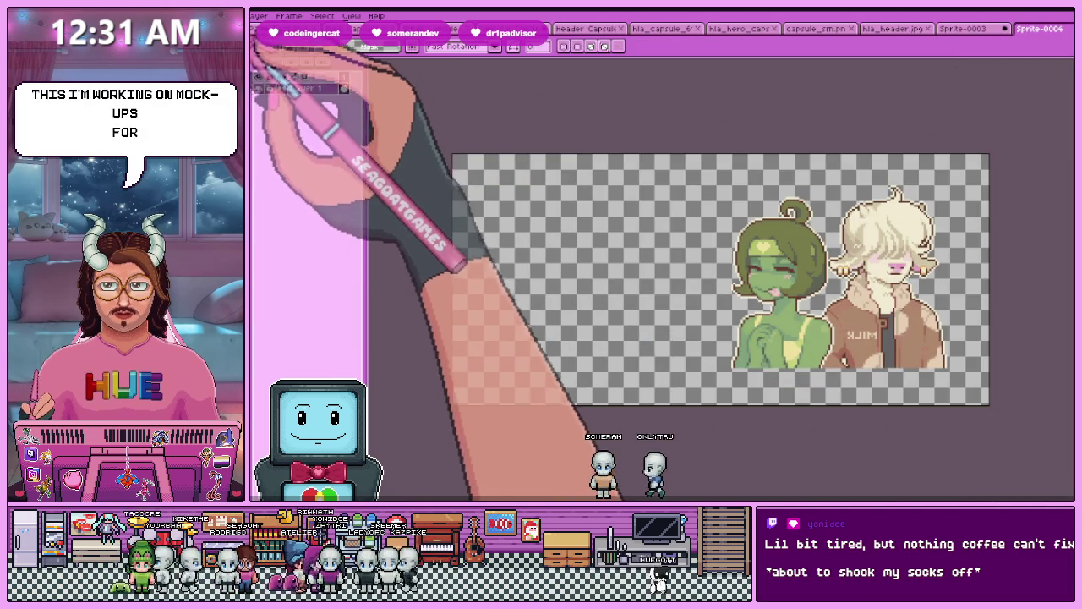
scroll(688, 399, up, 3)
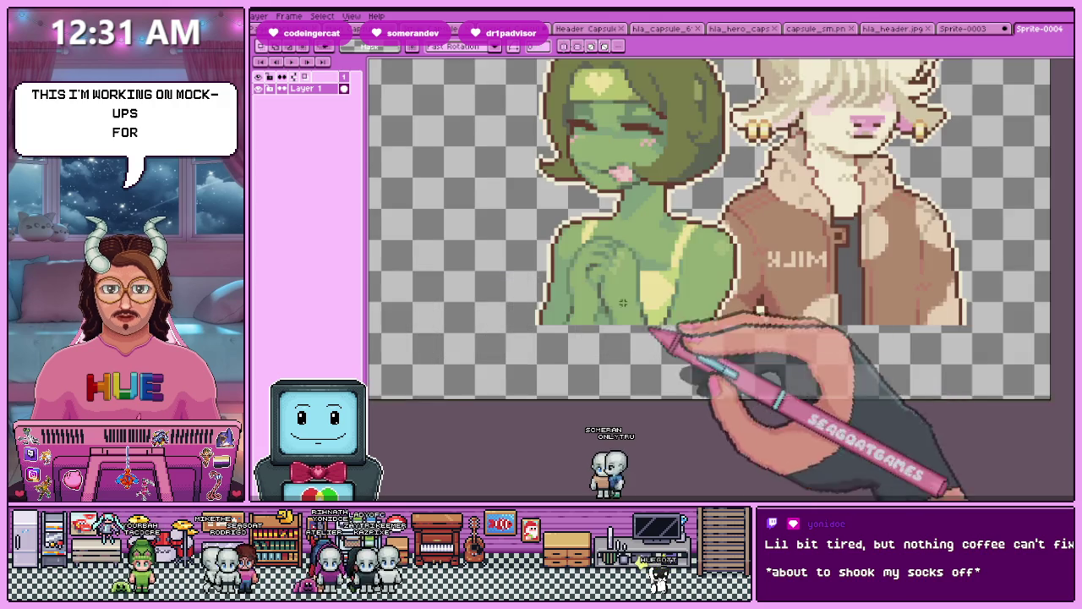
scroll(701, 363, down, 2)
drag(513, 95, 665, 222)
scroll(558, 296, up, 3)
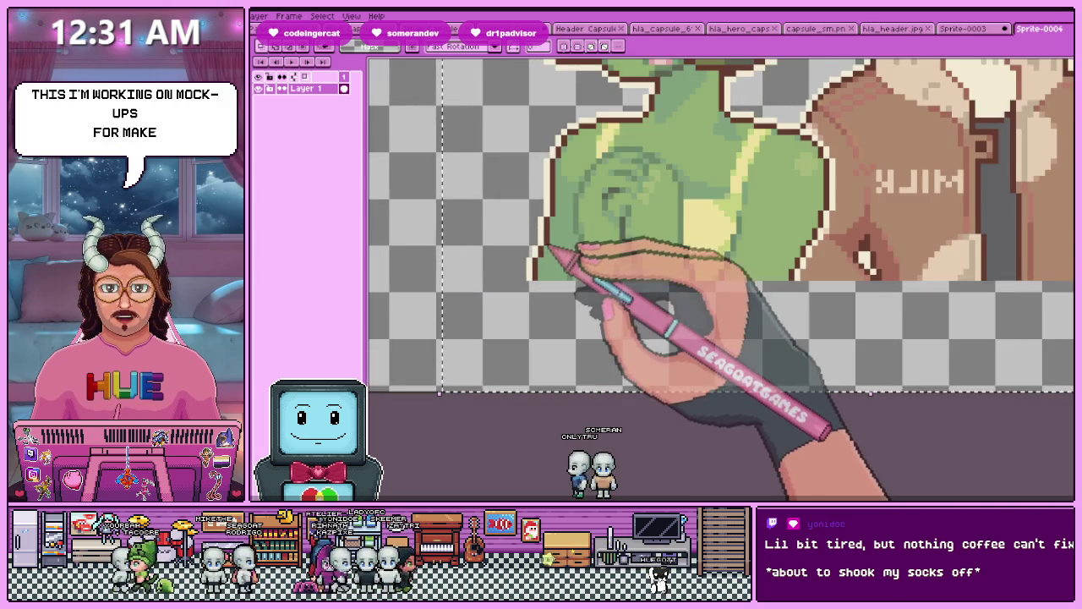
scroll(706, 449, down, 2)
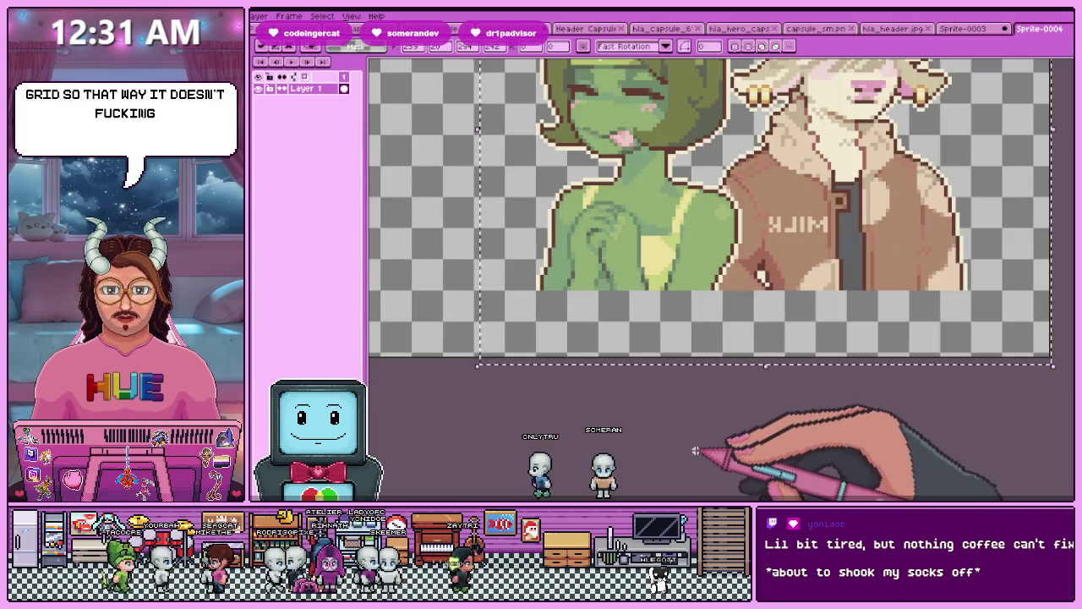
scroll(702, 448, down, 1)
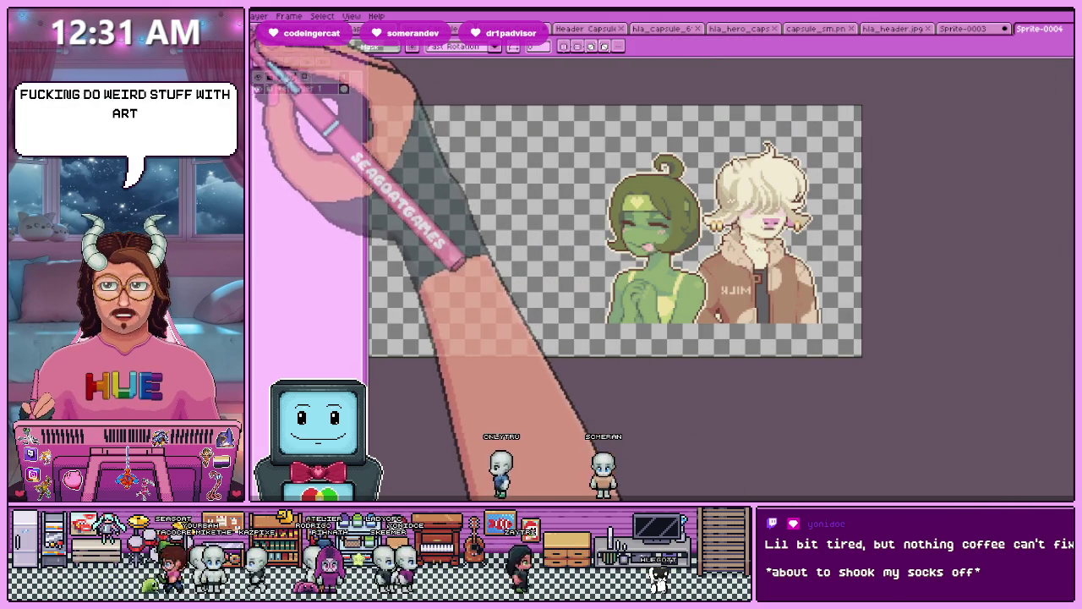
- Shrink the sprite to 50% and paste the characters into the Confections capsule
key(ctrl+alt+i)
click(399, 206)
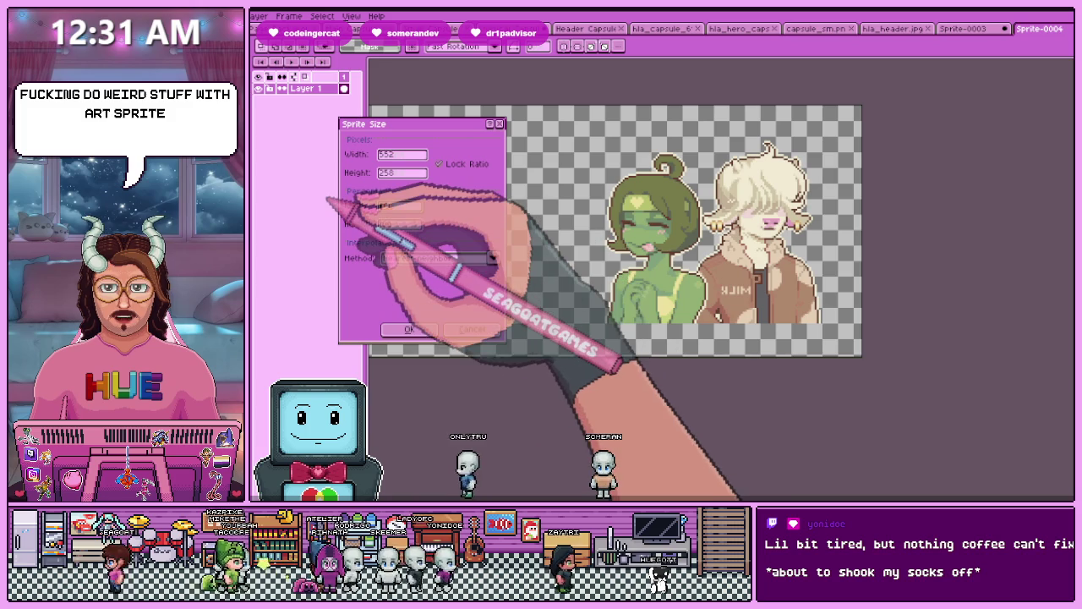
key(Return)
scroll(604, 290, up, 1)
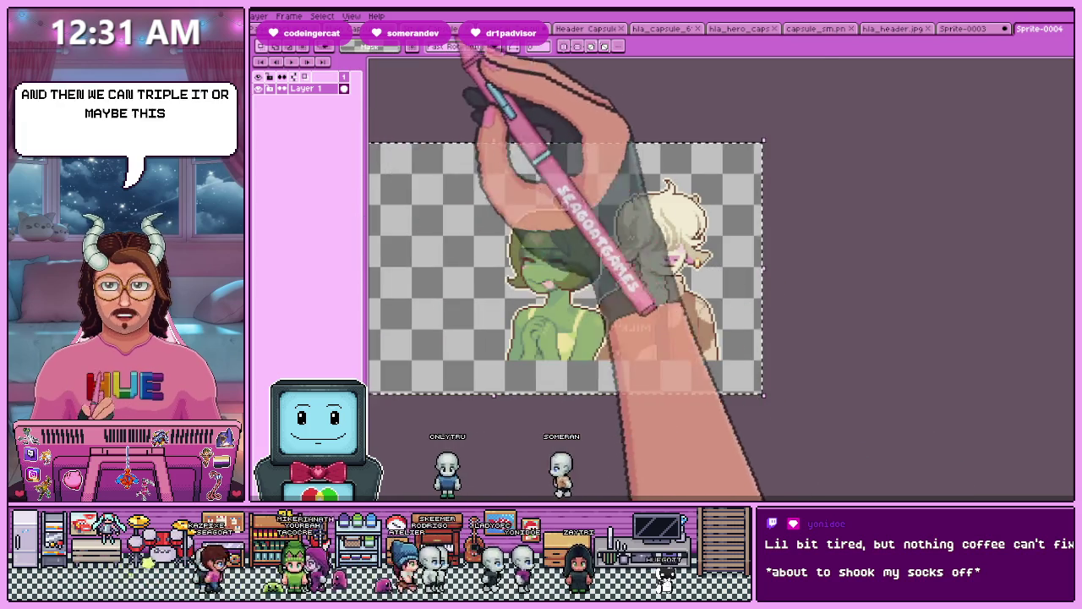
key(ctrl+v)
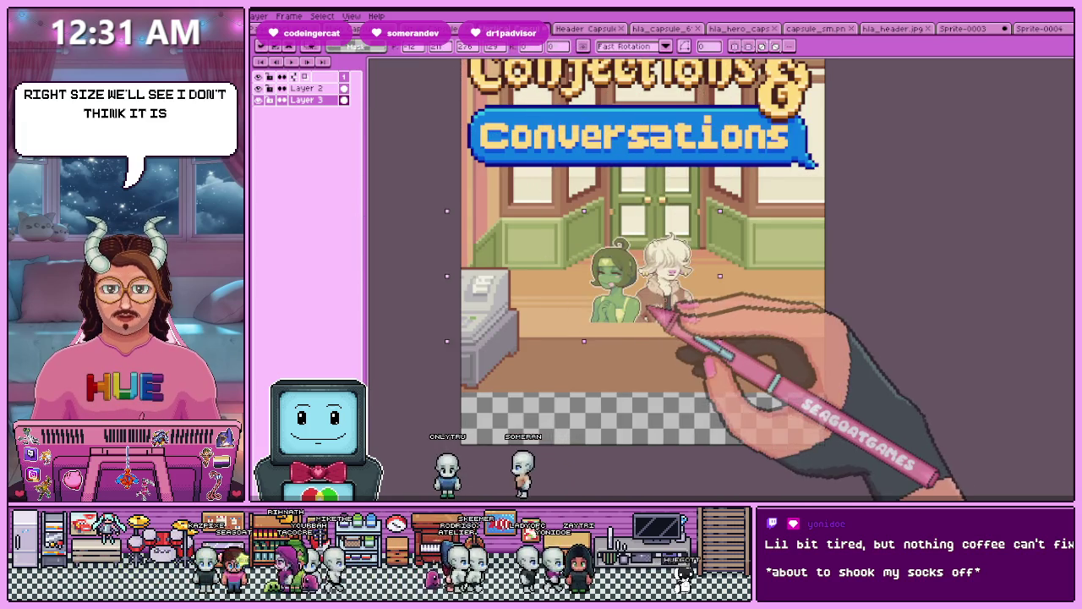
- Deselect the two-character sprite and resize it again to 276×129 at 50%
click(1038, 28)
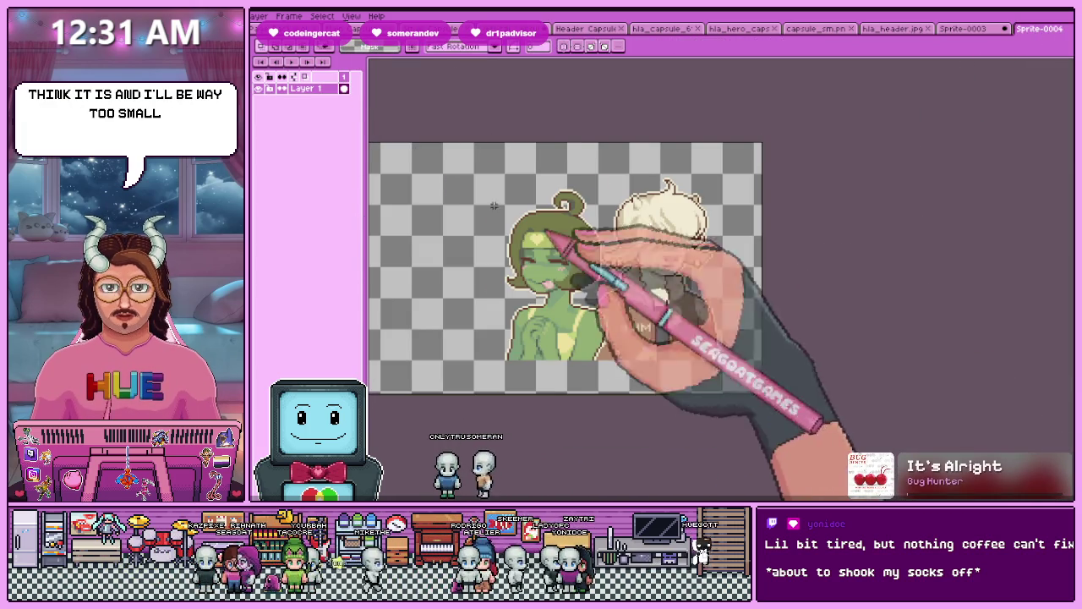
key(ctrl+d)
key(ctrl+alt+i)
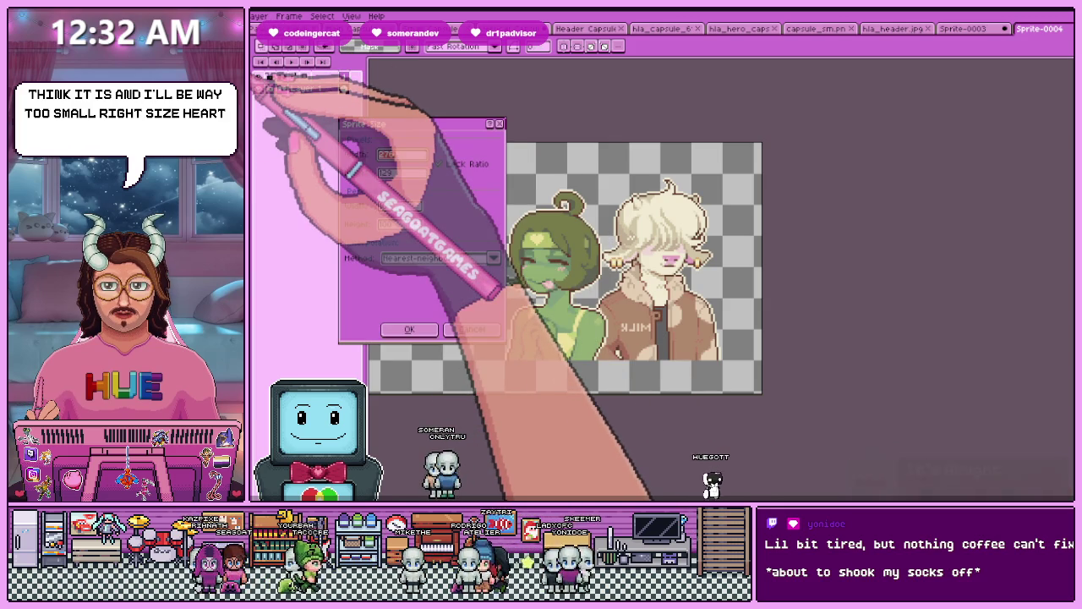
click(397, 206)
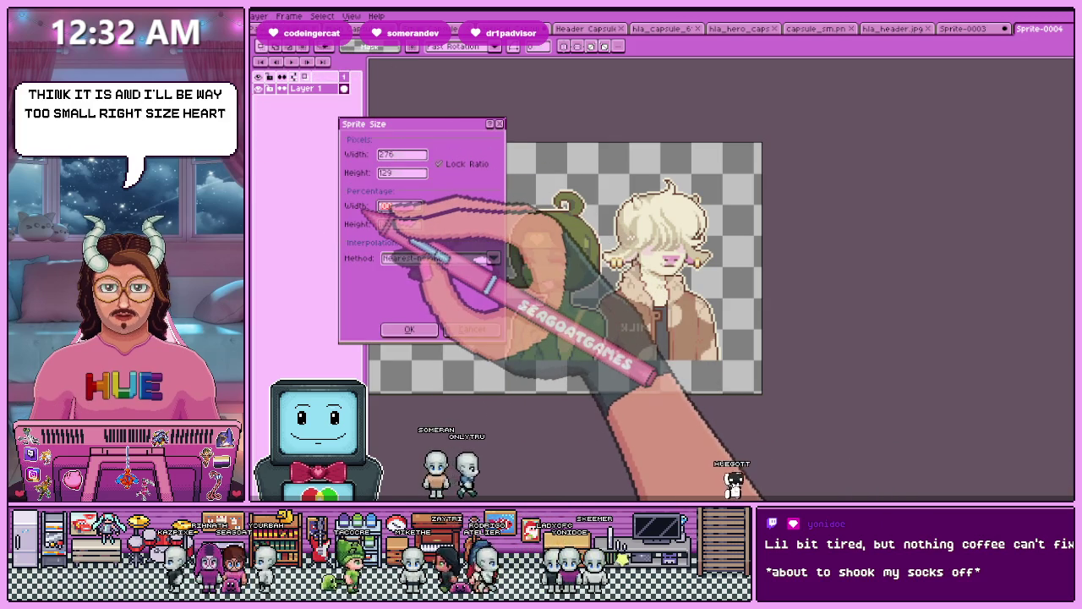
text(300)
key(Return)
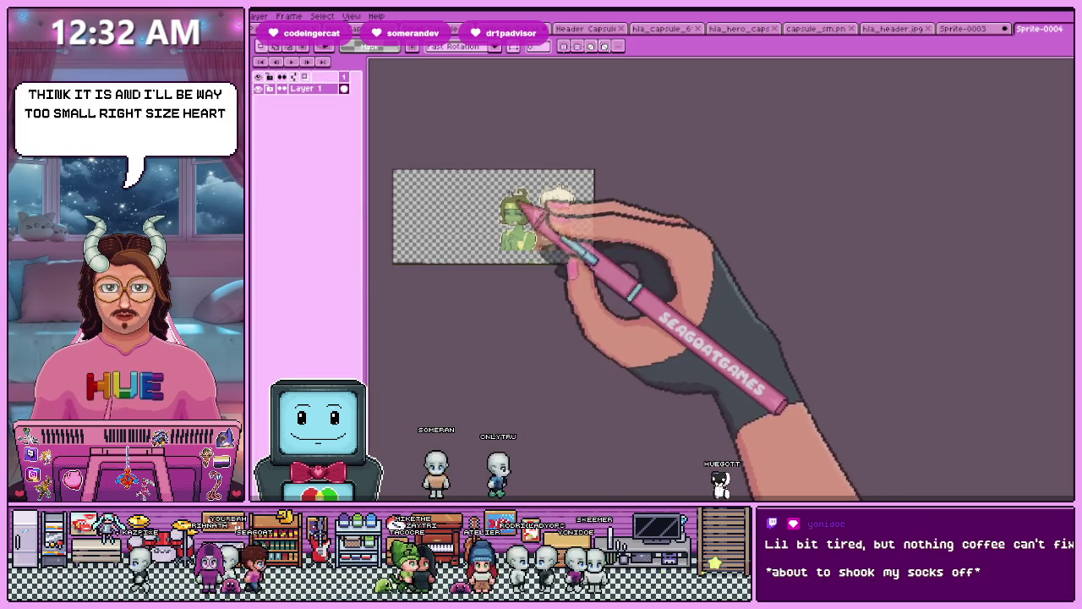
key(ctrl+z)
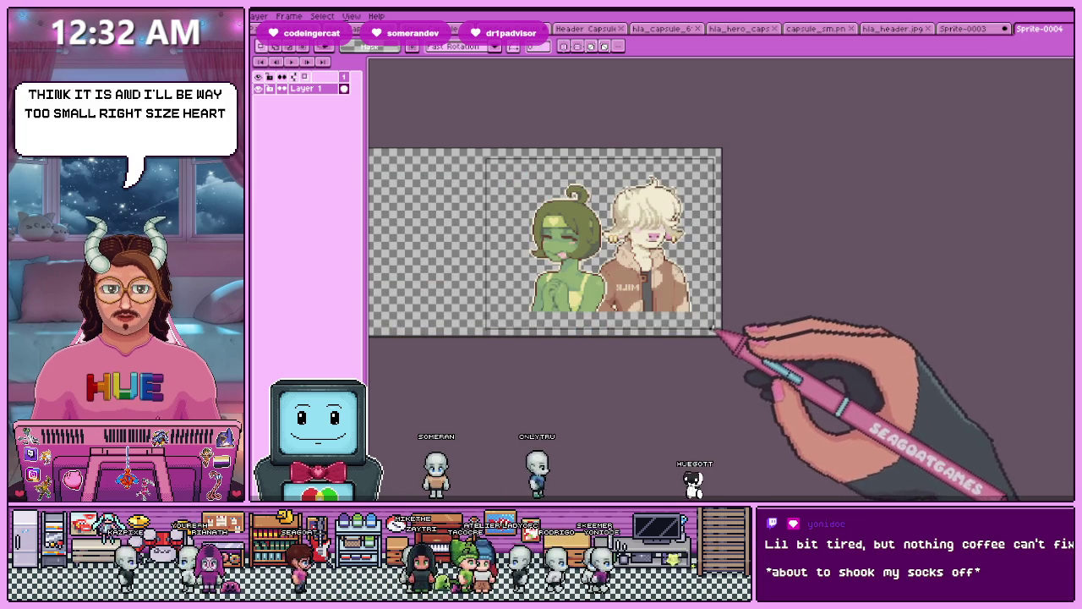
key(ctrl+z)
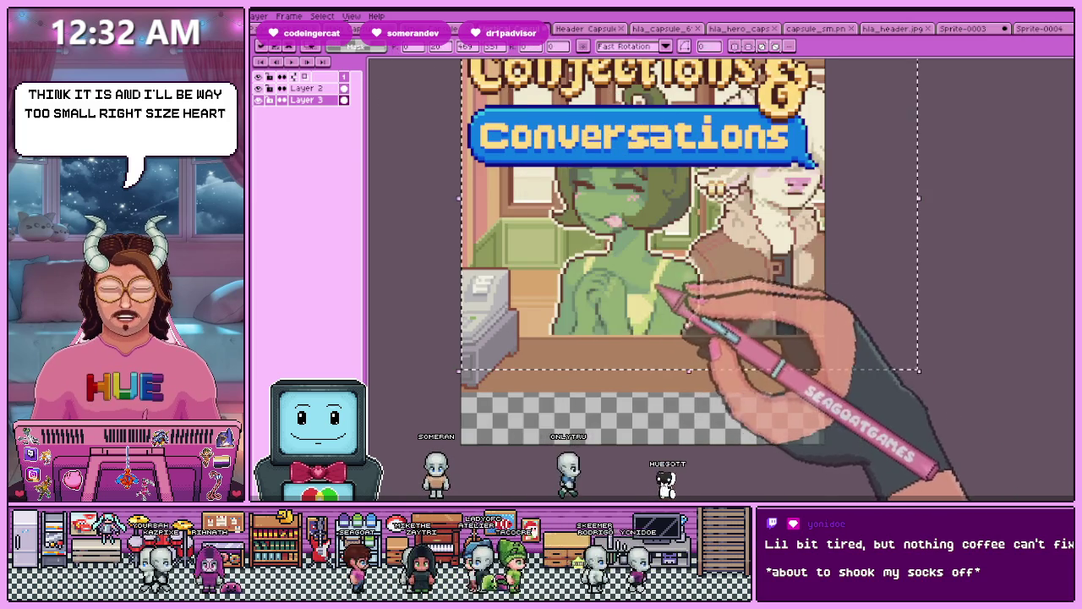
key(ctrl+z)
scroll(643, 253, down, 1)
scroll(677, 338, up, 1)
drag(677, 394, 673, 387)
key(ctrl+z)
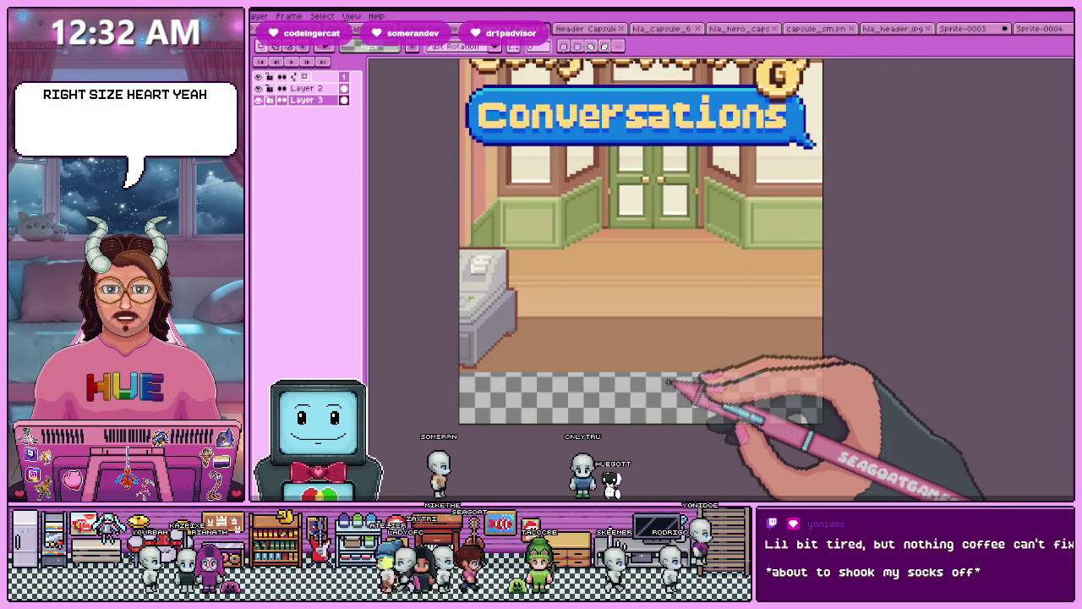
key(ctrl+y)
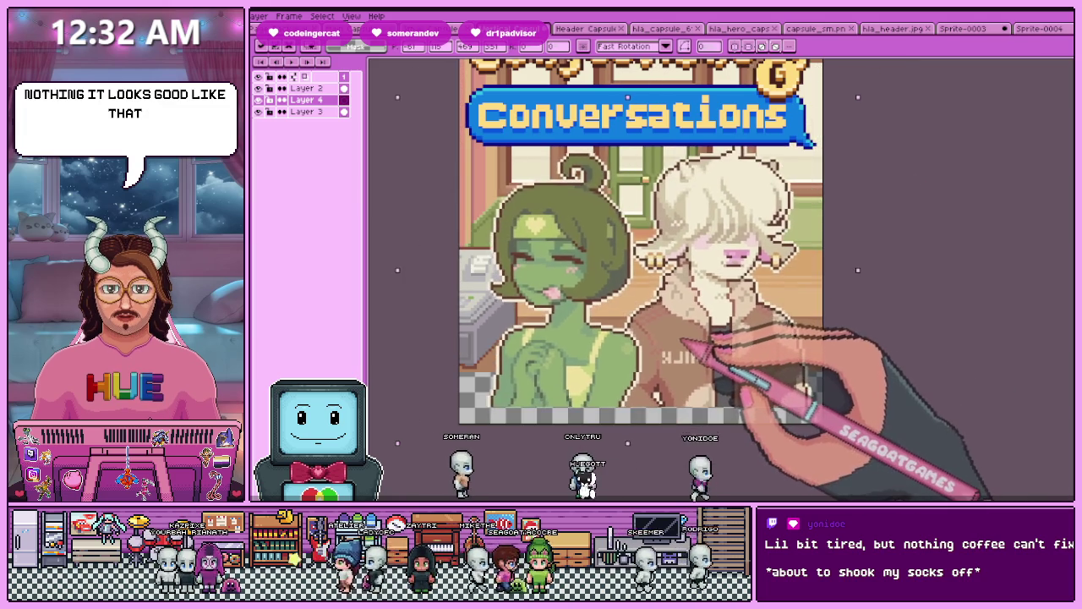
drag(681, 351, 680, 359)
scroll(681, 359, down, 1)
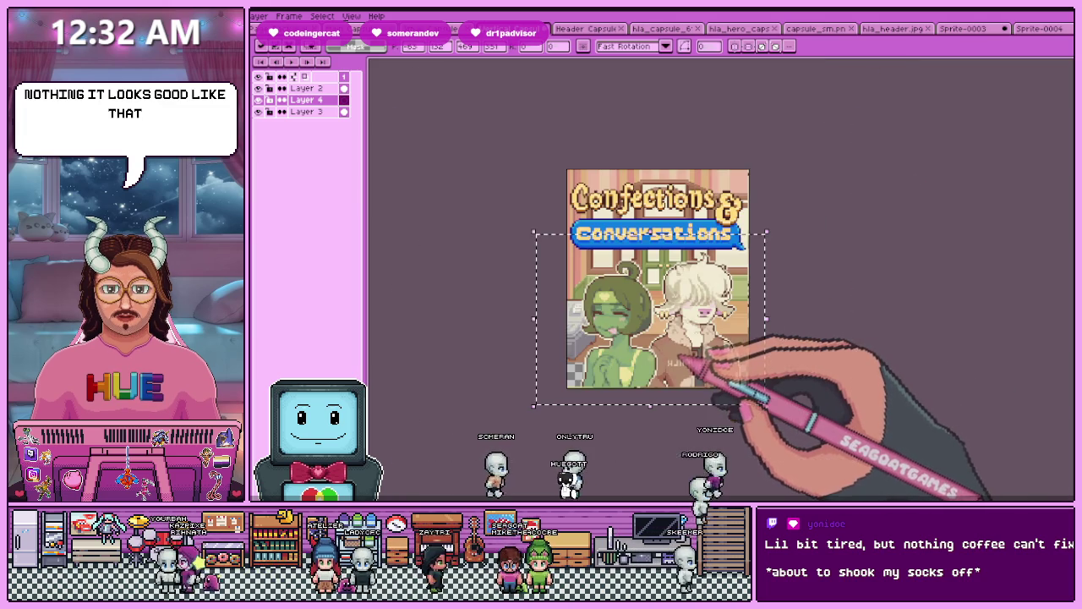
click(823, 363)
scroll(592, 338, up, 1)
scroll(566, 342, down, 1)
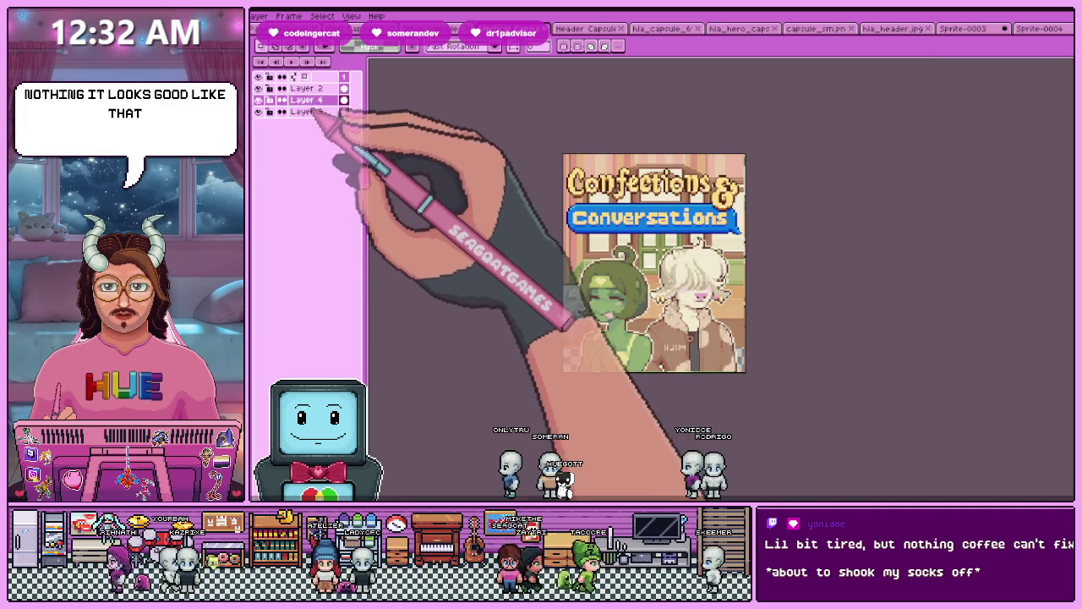
click(268, 112)
scroll(583, 338, up, 1)
scroll(535, 322, up, 1)
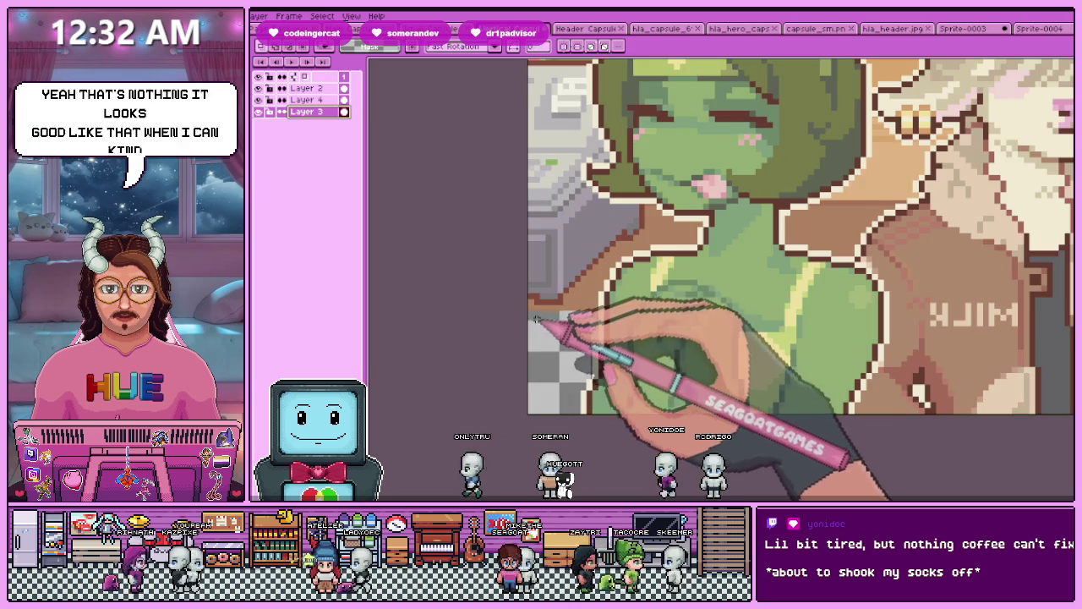
drag(528, 311, 862, 359)
scroll(845, 380, down, 3)
scroll(811, 389, up, 1)
scroll(752, 383, down, 1)
scroll(777, 391, up, 1)
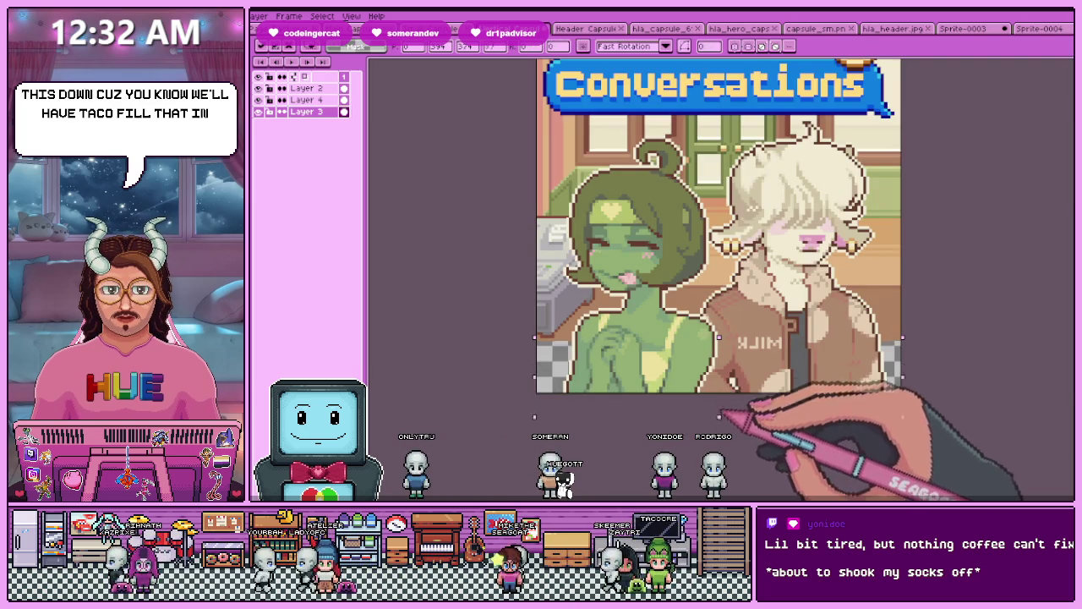
key(ctrl+d)
key(g)
scroll(558, 362, down, 2)
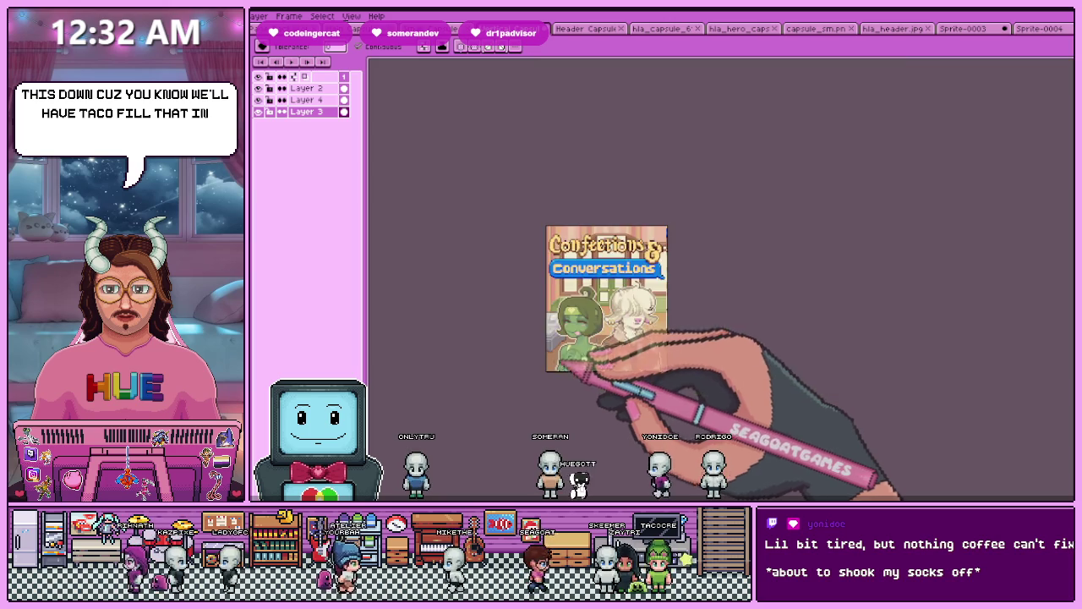
scroll(580, 355, up, 1)
scroll(592, 201, up, 1)
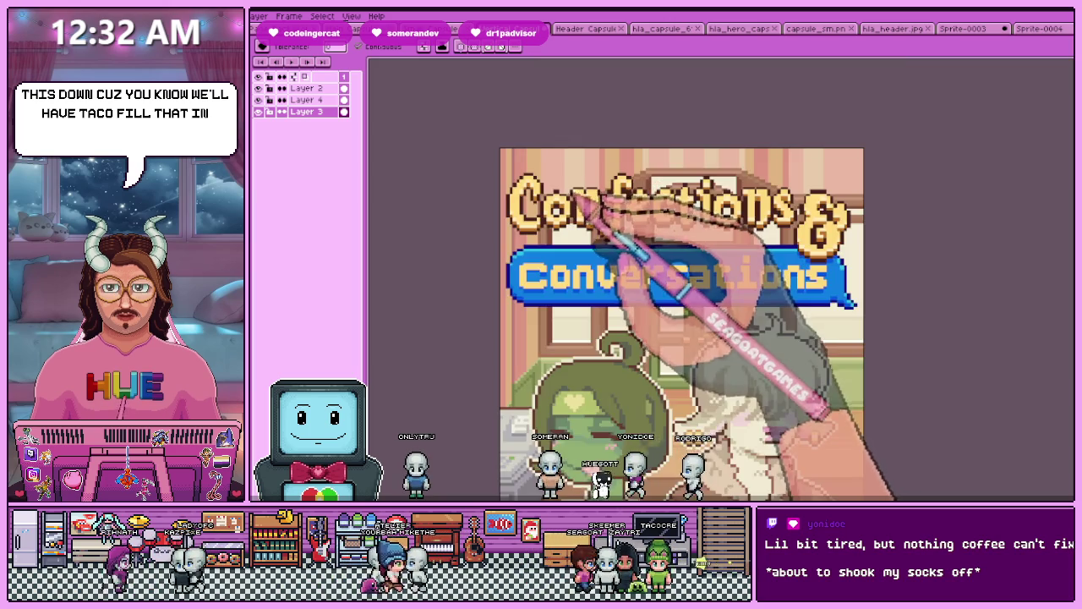
scroll(625, 253, down, 1)
scroll(658, 289, up, 1)
scroll(665, 299, down, 1)
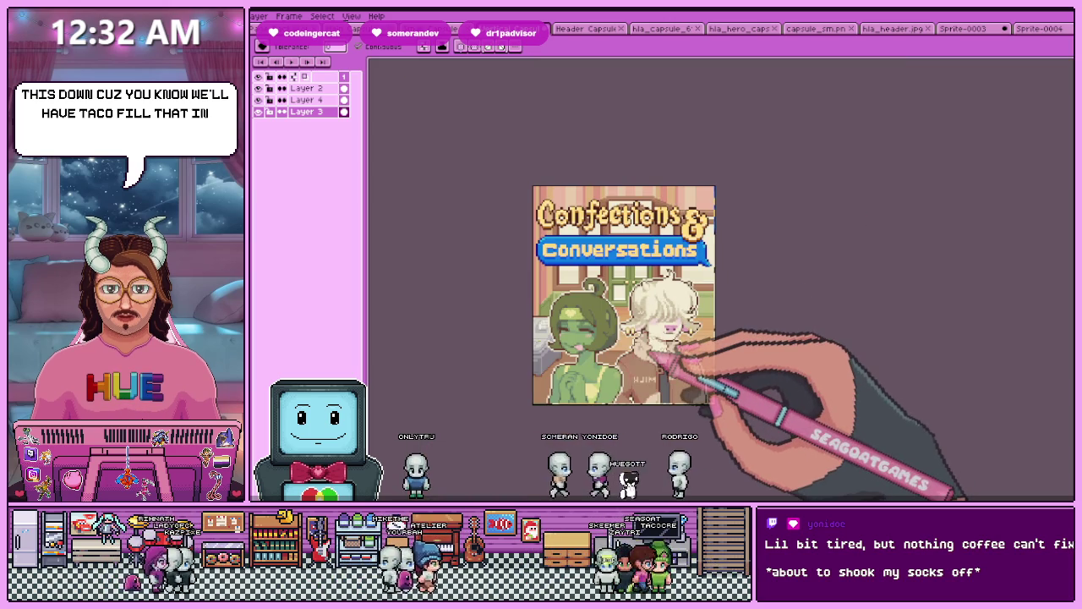
- Export the vertical cover as Vertical Capsule X2.png at 100%, visible layers, all frames
key(ctrl+alt+shift+s)
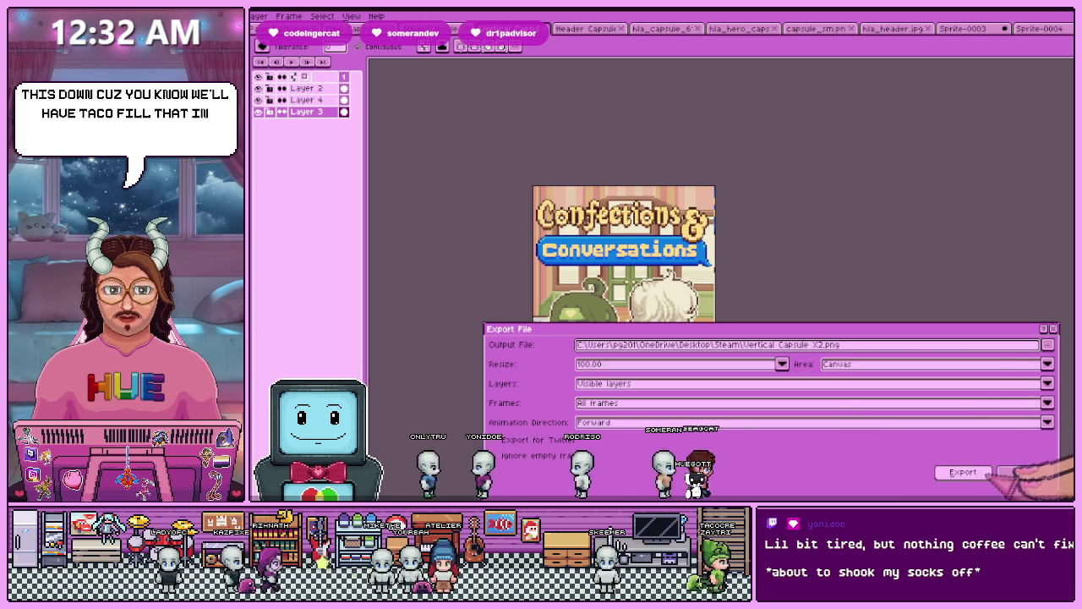
click(959, 470)
scroll(647, 270, up, 1)
scroll(647, 280, down, 1)
scroll(622, 355, up, 1)
scroll(624, 355, down, 1)
scroll(624, 355, up, 1)
scroll(621, 350, down, 1)
scroll(622, 304, up, 1)
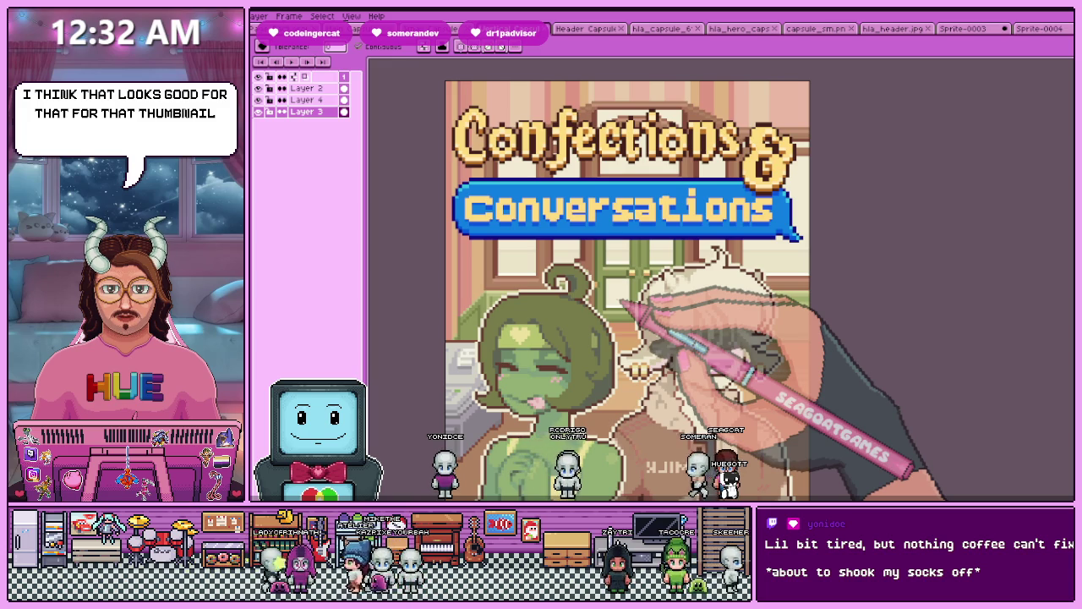
scroll(619, 298, down, 1)
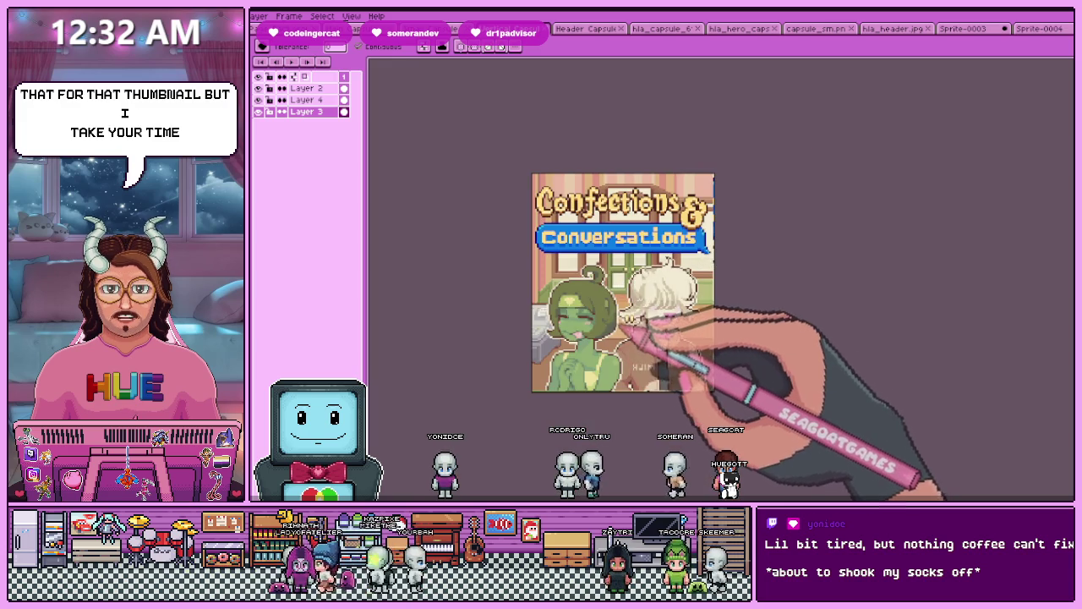
scroll(582, 311, up, 1)
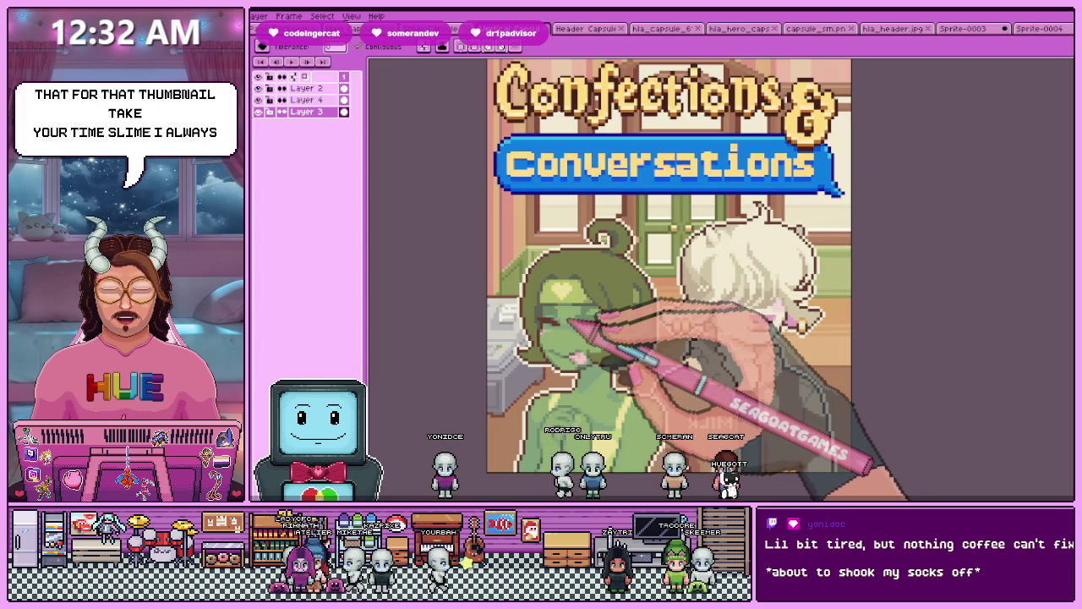
scroll(568, 323, down, 1)
scroll(562, 356, up, 1)
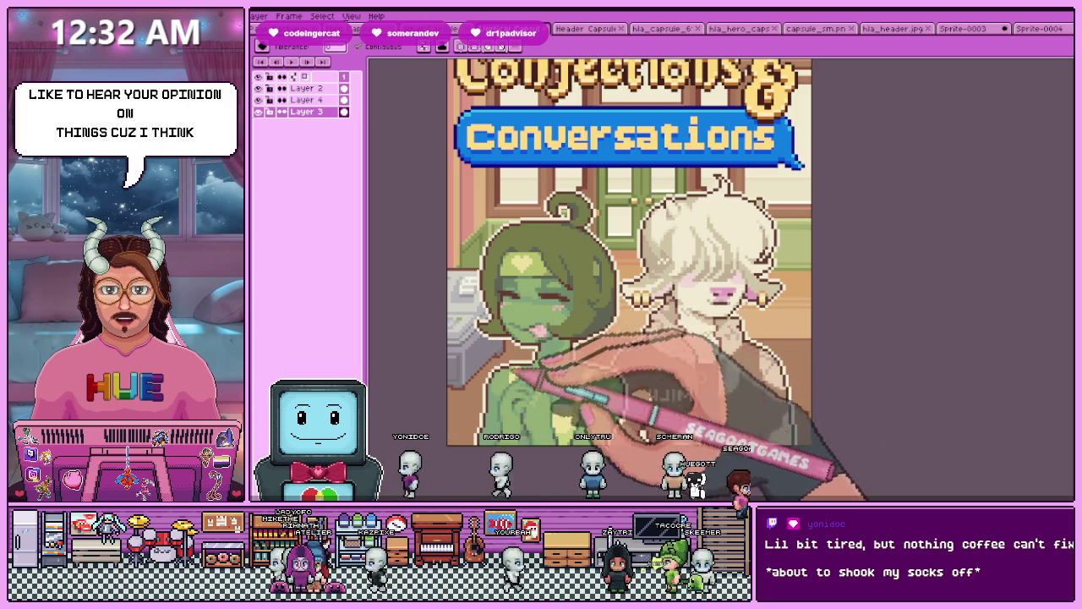
scroll(525, 326, up, 2)
scroll(498, 413, up, 1)
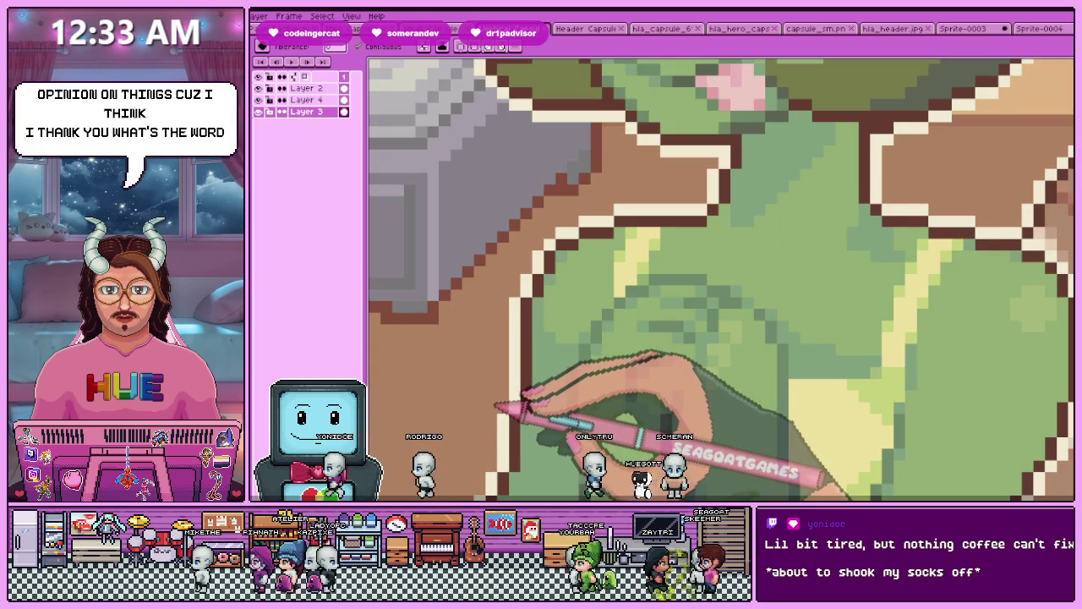
scroll(497, 409, down, 1)
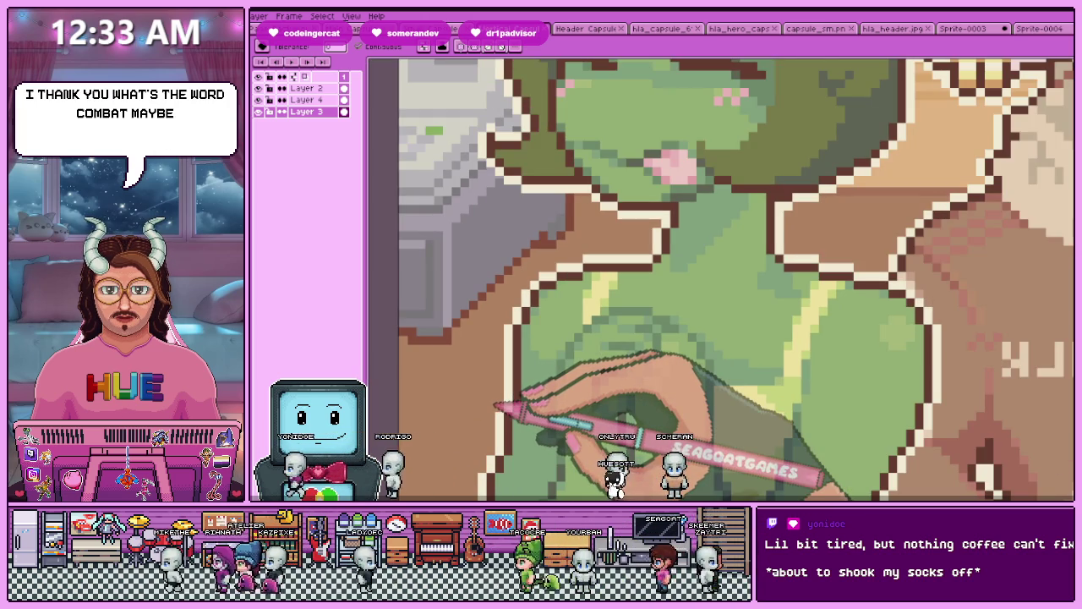
scroll(473, 372, down, 5)
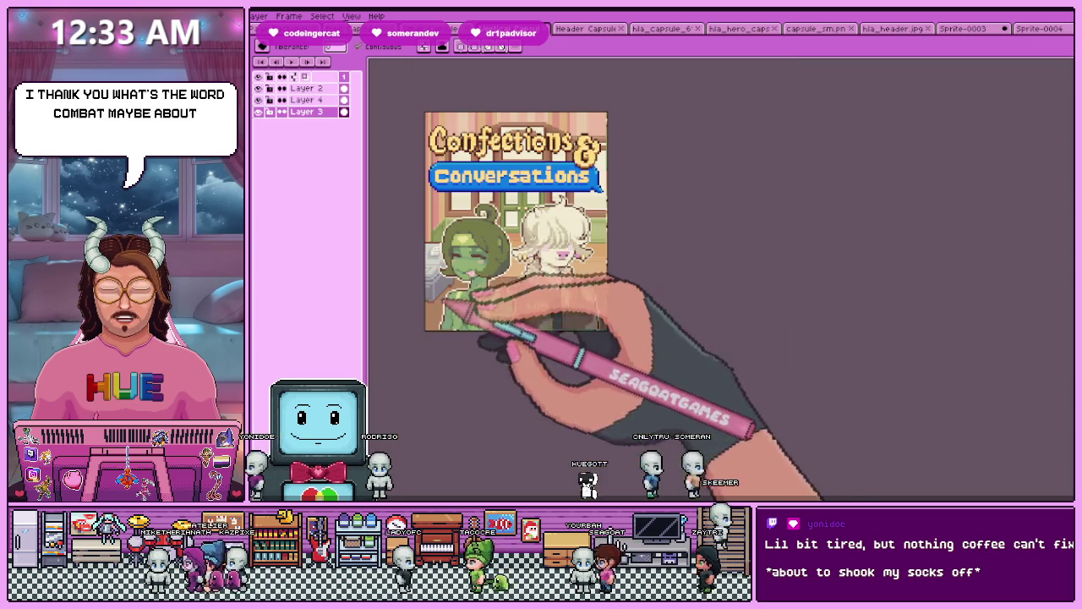
scroll(502, 212, up, 2)
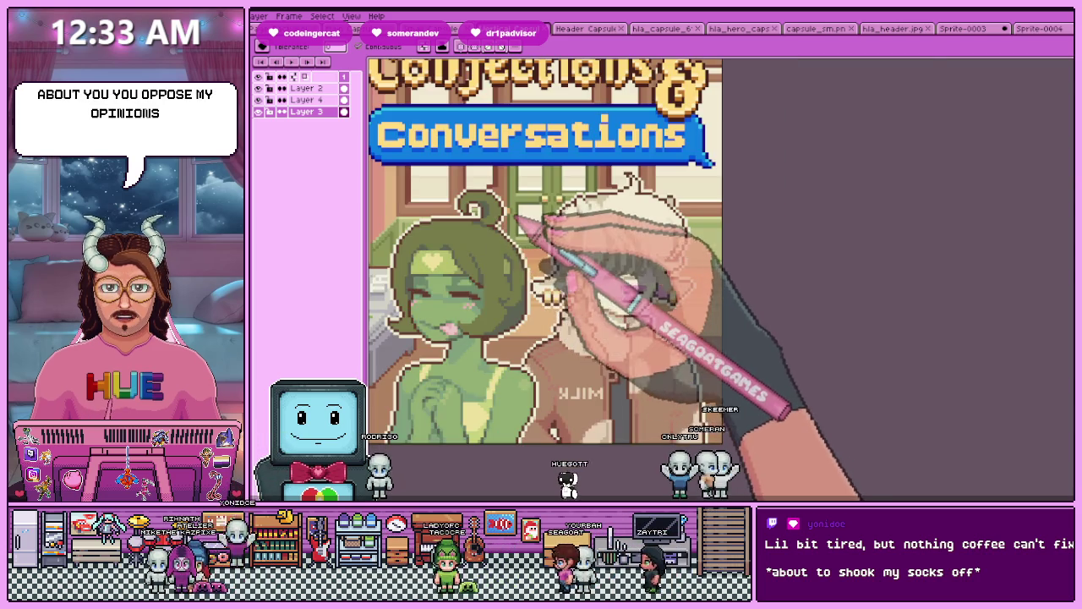
scroll(511, 245, up, 3)
scroll(499, 211, up, 1)
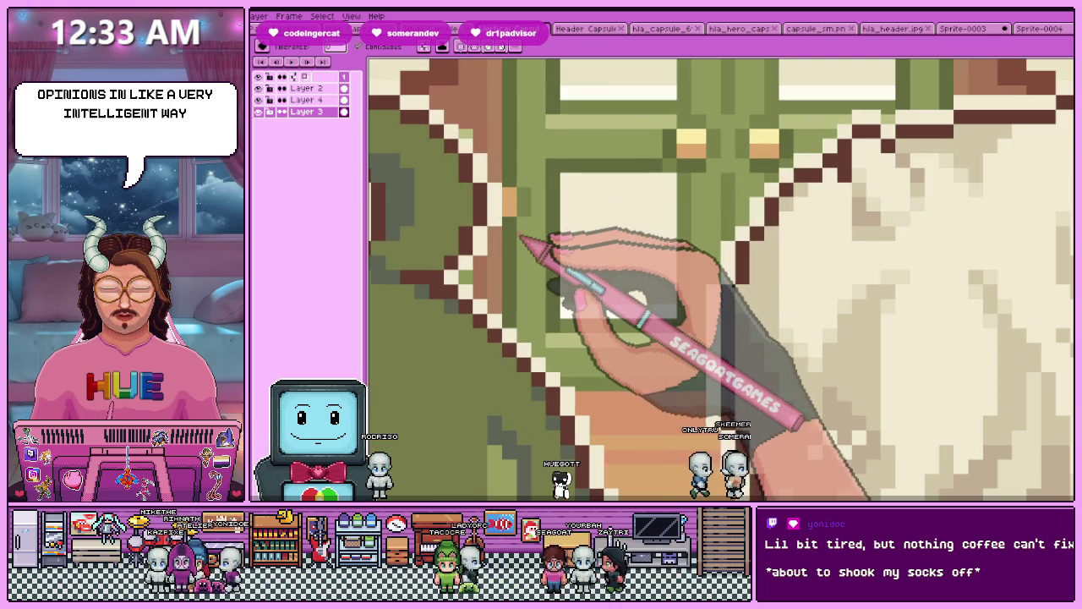
scroll(538, 385, down, 2)
scroll(633, 358, down, 3)
scroll(623, 174, up, 3)
scroll(626, 169, down, 1)
scroll(615, 276, up, 2)
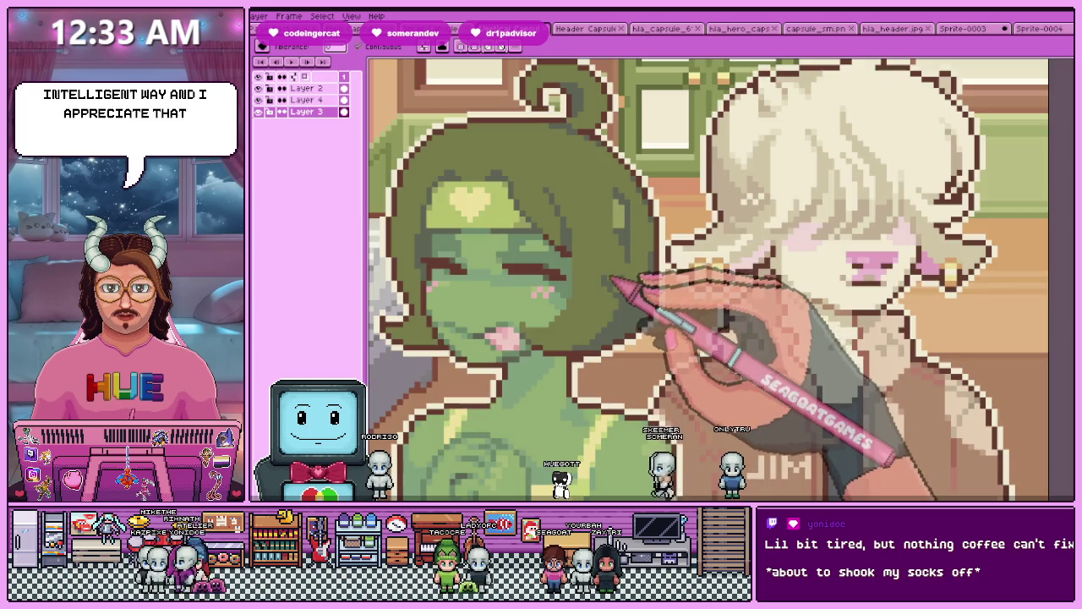
scroll(610, 278, down, 2)
scroll(612, 276, up, 2)
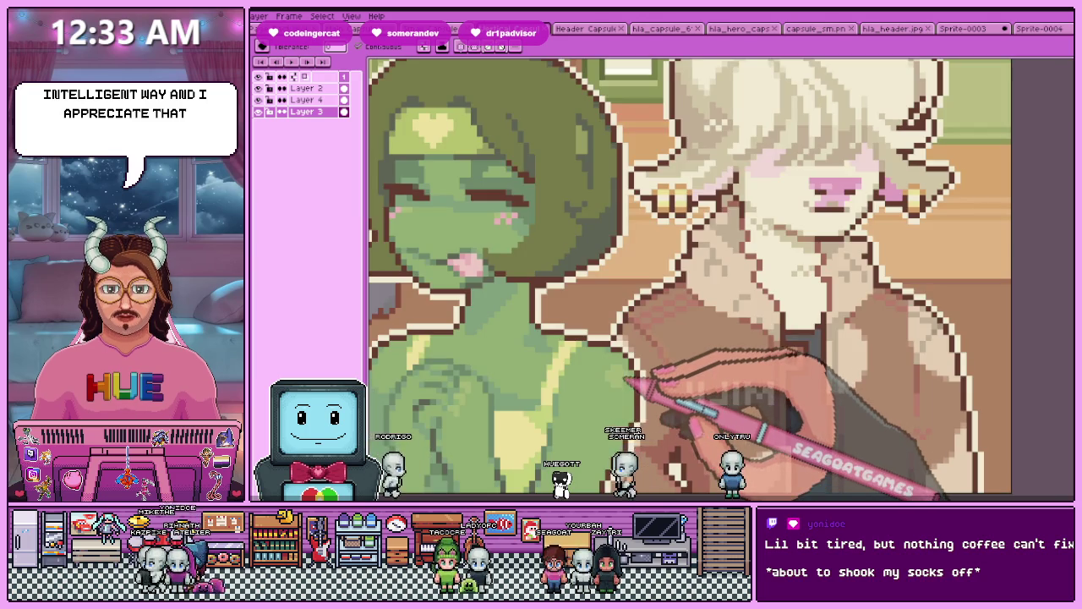
scroll(626, 211, down, 2)
scroll(648, 206, up, 2)
scroll(592, 174, up, 2)
scroll(589, 134, down, 2)
scroll(611, 264, up, 1)
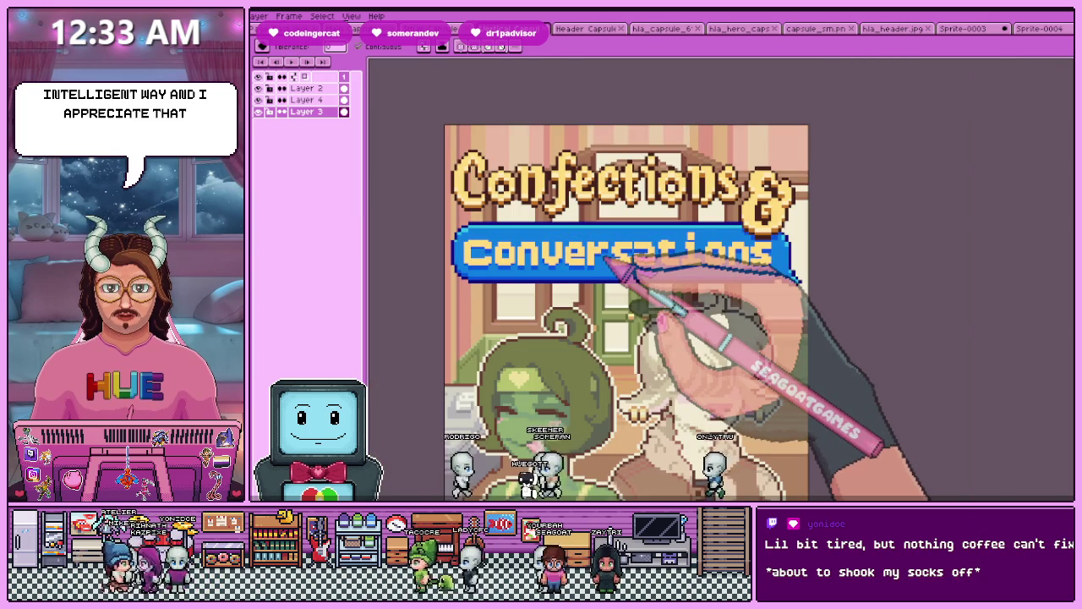
- Close the two-character sprite and the shop-background sprite, discarding changes to both
click(964, 29)
key(m)
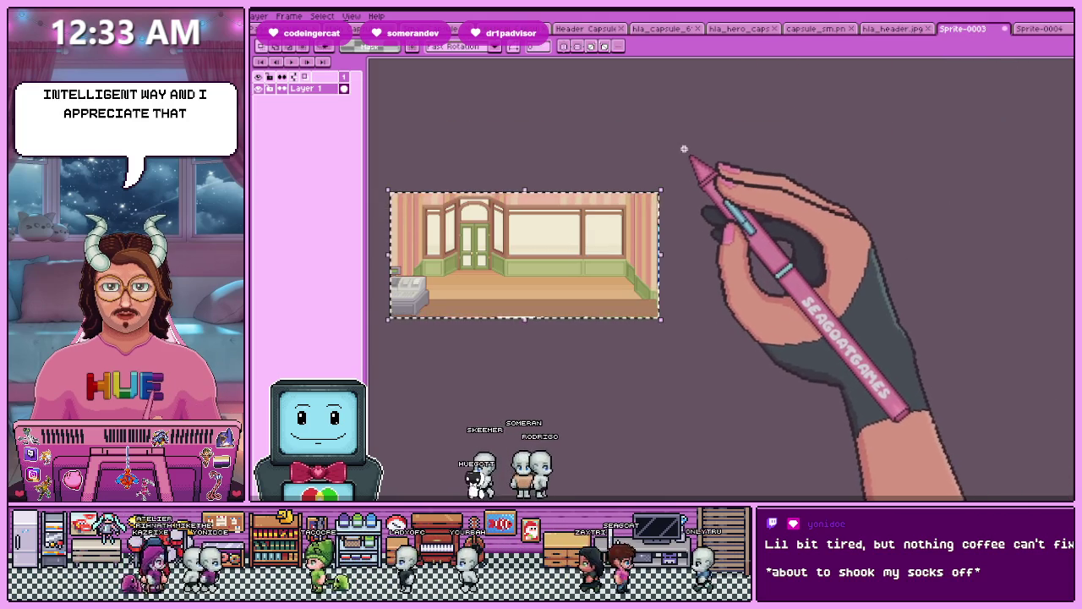
key(ctrl+d)
scroll(656, 246, up, 2)
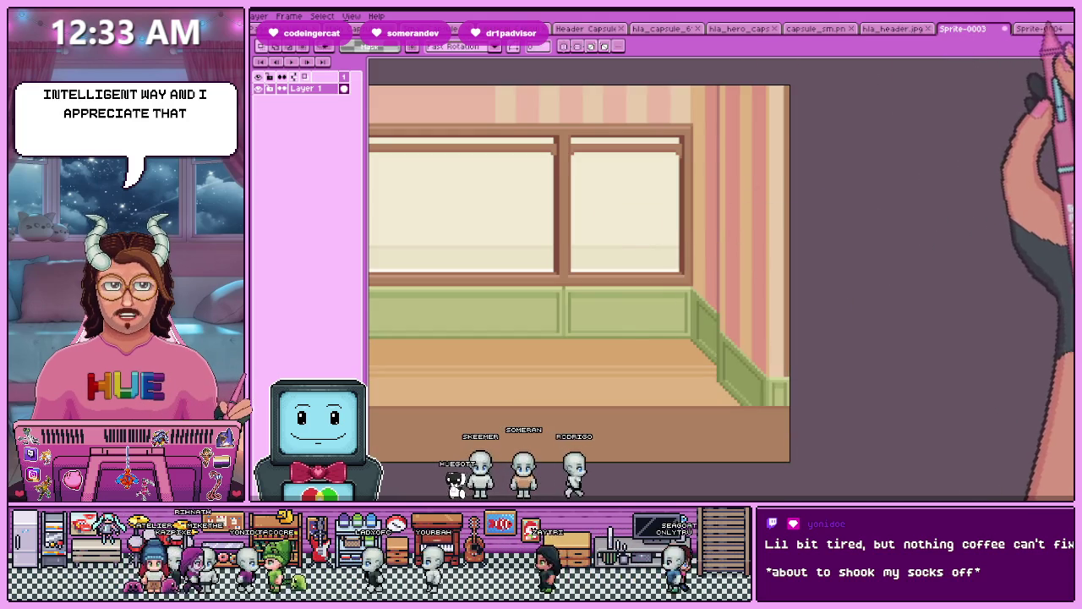
click(1039, 29)
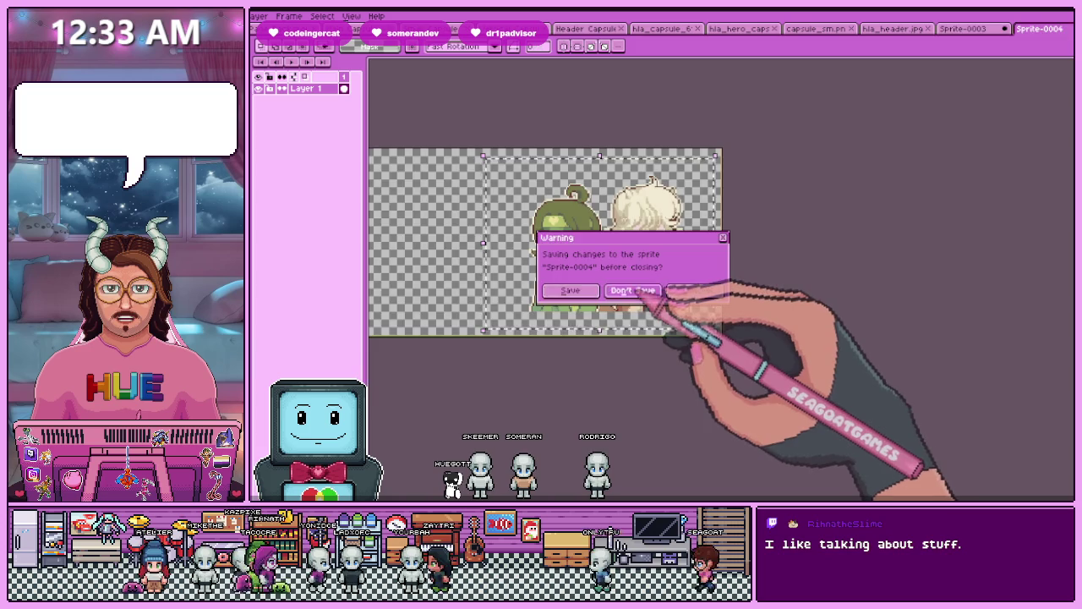
click(636, 290)
click(1016, 29)
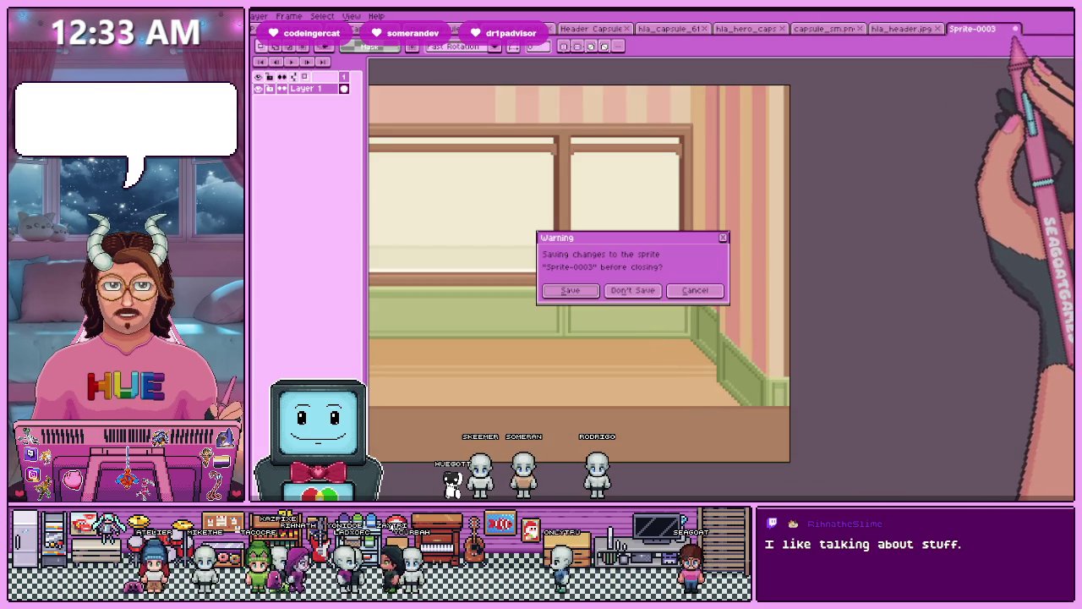
click(651, 291)
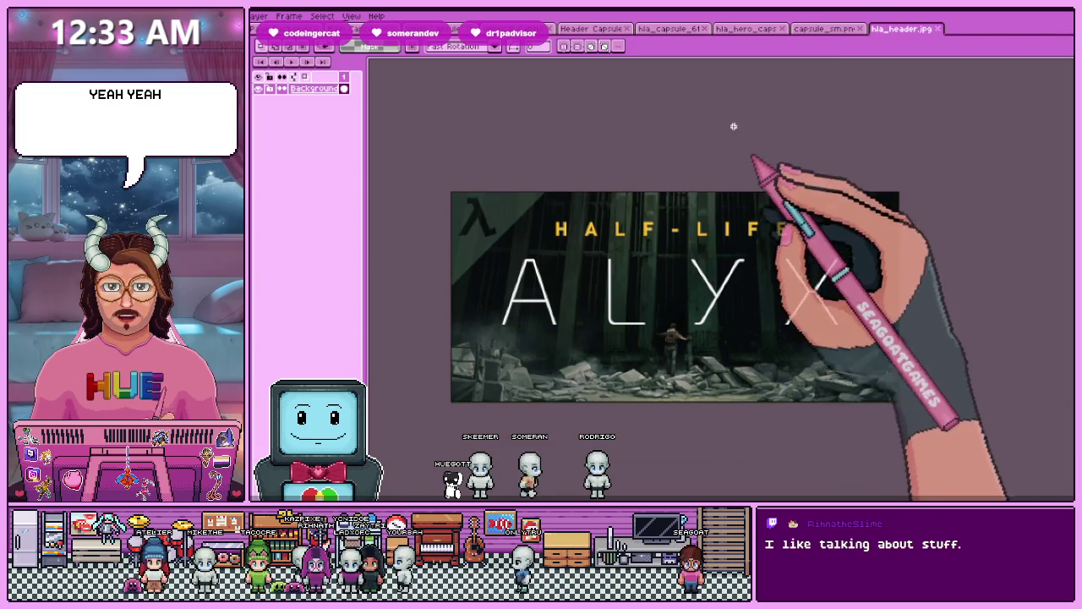
- Return to the layered Confections & Conversations cover and zoom around it
click(507, 28)
scroll(525, 127, down, 3)
scroll(514, 164, up, 1)
scroll(549, 149, up, 2)
scroll(504, 144, up, 2)
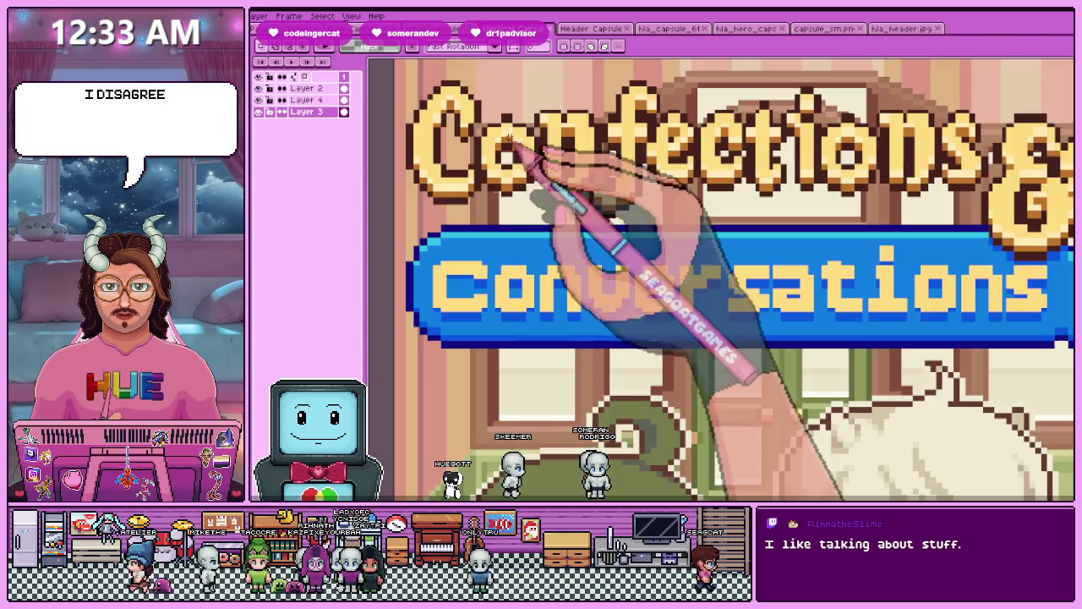
scroll(507, 148, down, 4)
scroll(507, 148, up, 2)
scroll(501, 140, up, 2)
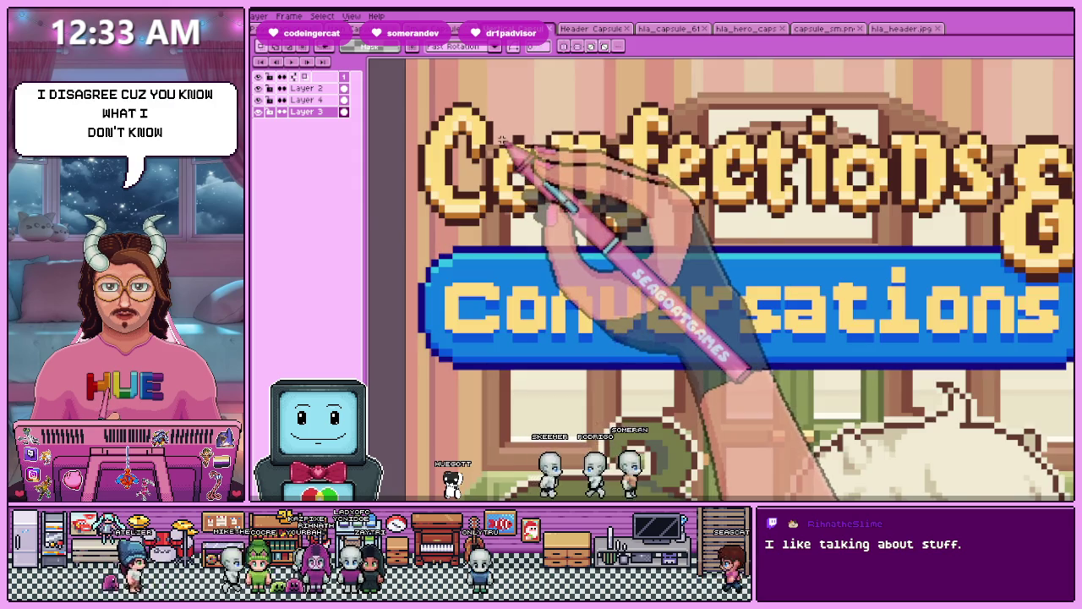
scroll(503, 138, up, 1)
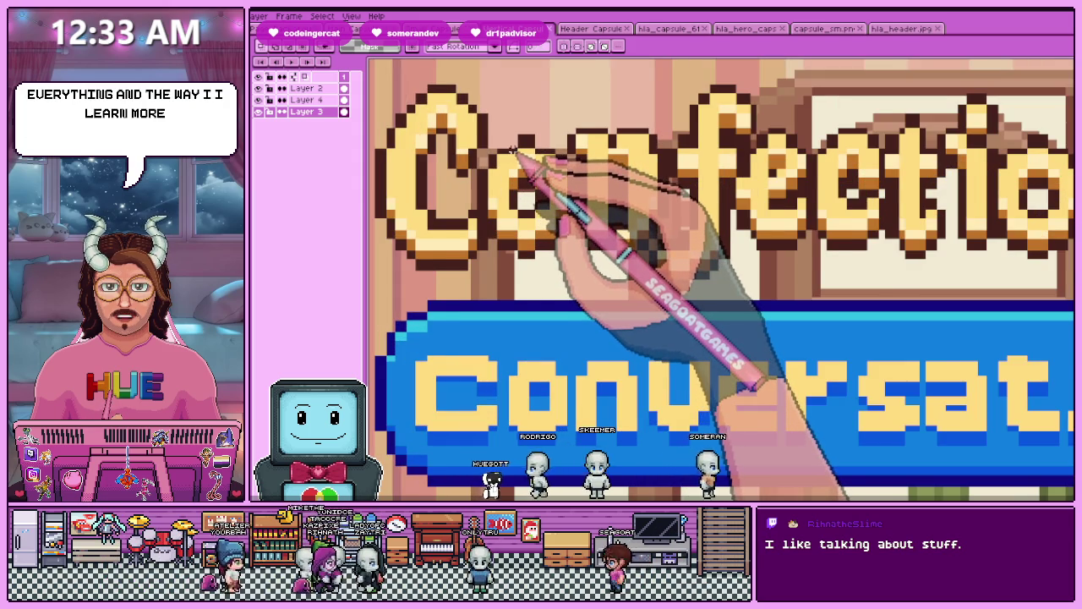
scroll(511, 149, down, 1)
scroll(541, 142, down, 4)
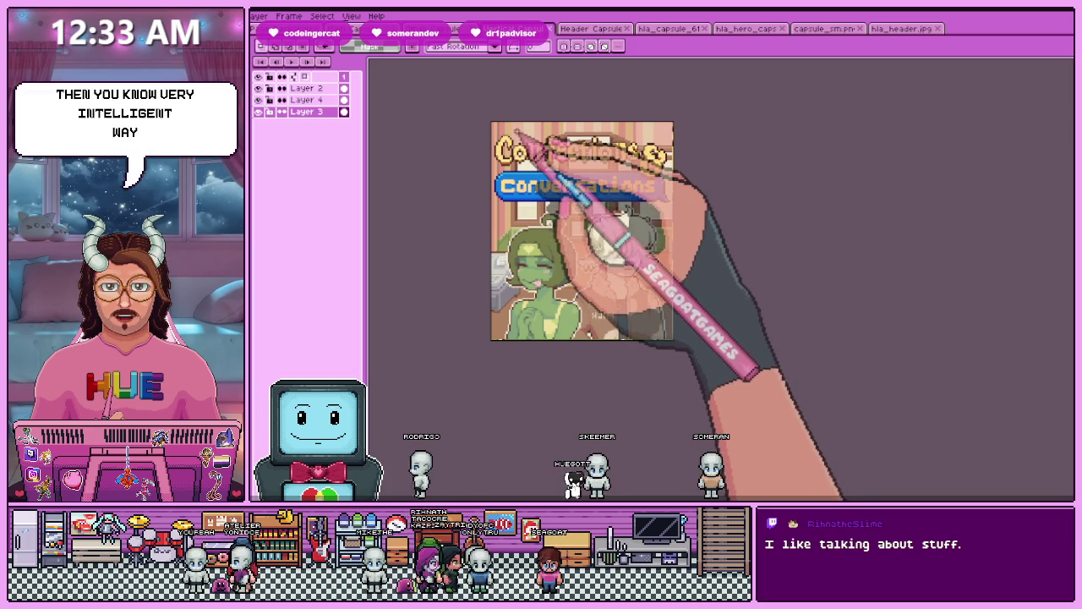
scroll(516, 131, up, 1)
scroll(603, 126, up, 2)
scroll(753, 161, up, 2)
scroll(713, 169, up, 1)
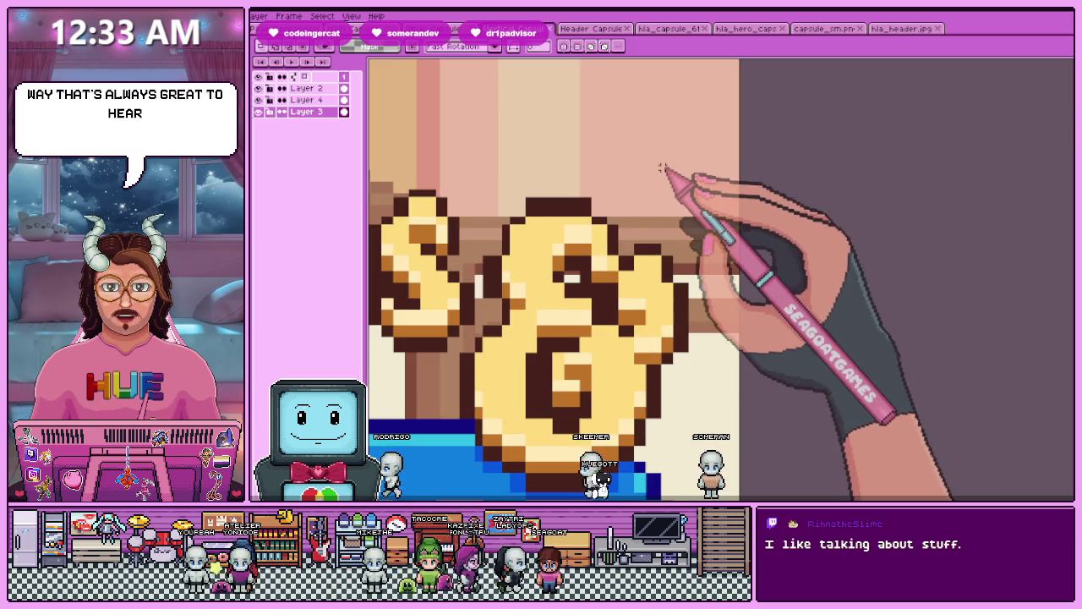
scroll(664, 153, down, 2)
scroll(681, 193, down, 3)
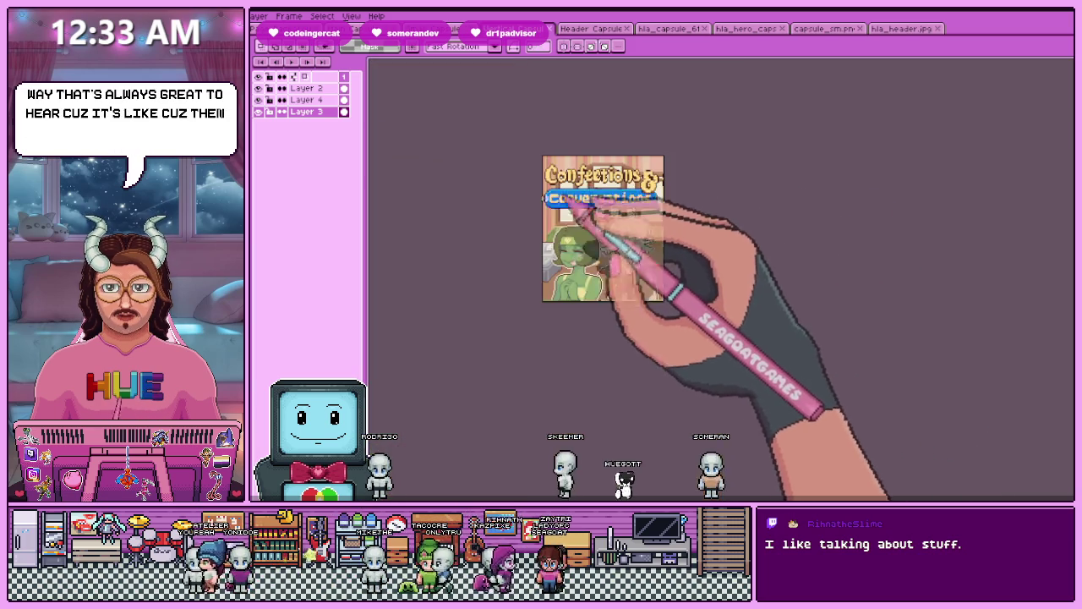
scroll(575, 175, up, 1)
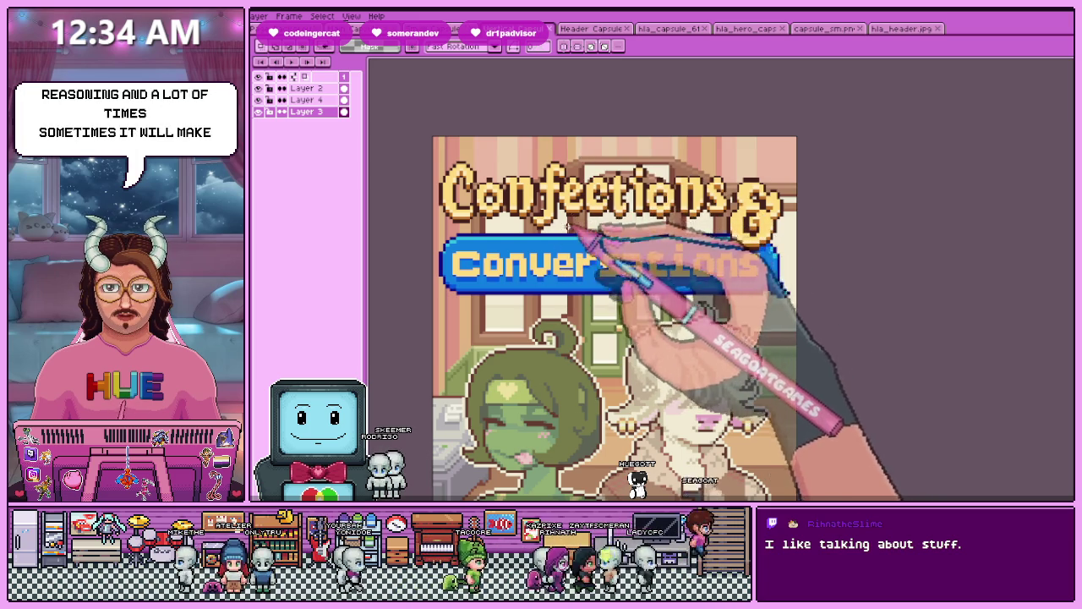
scroll(565, 224, down, 3)
scroll(549, 169, up, 2)
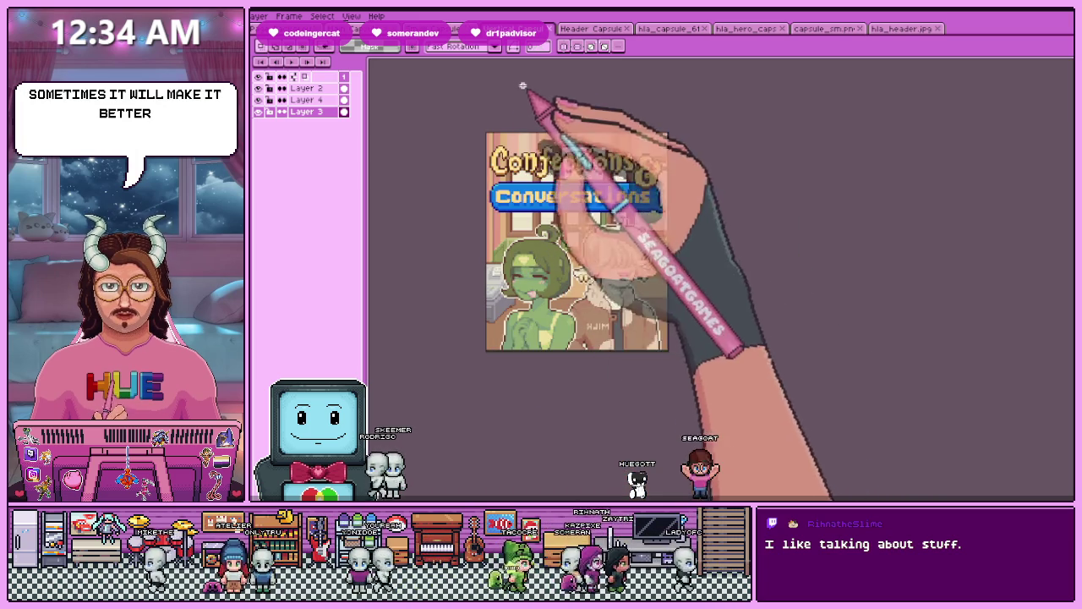
- Select the title area on the cover, try copying it into a new sprite, and close the empty sprite
key(ctrl+Tab)
key(minus)
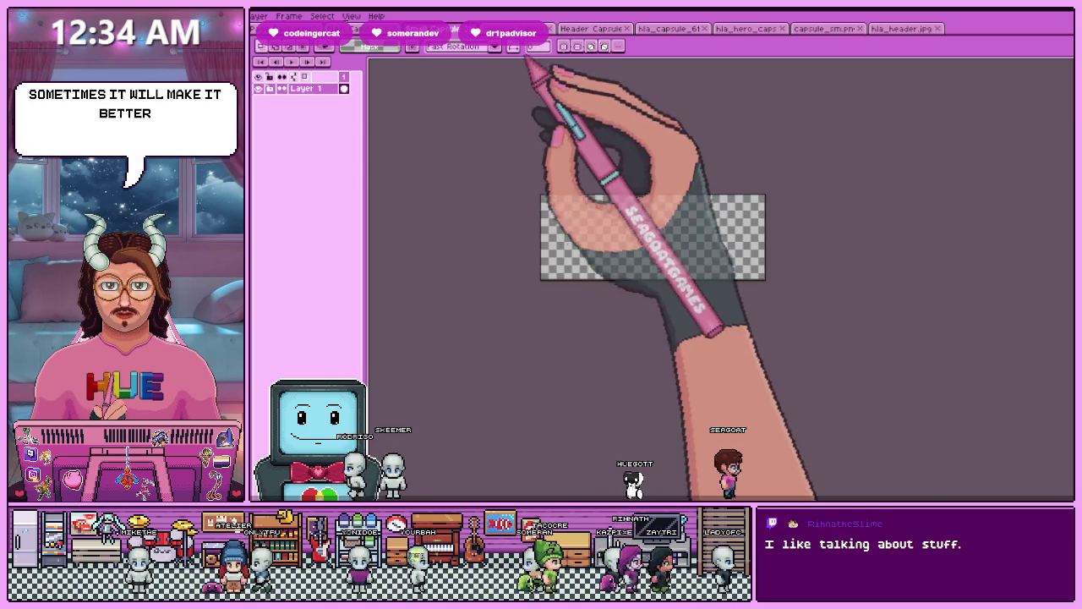
key(ctrl+Tab)
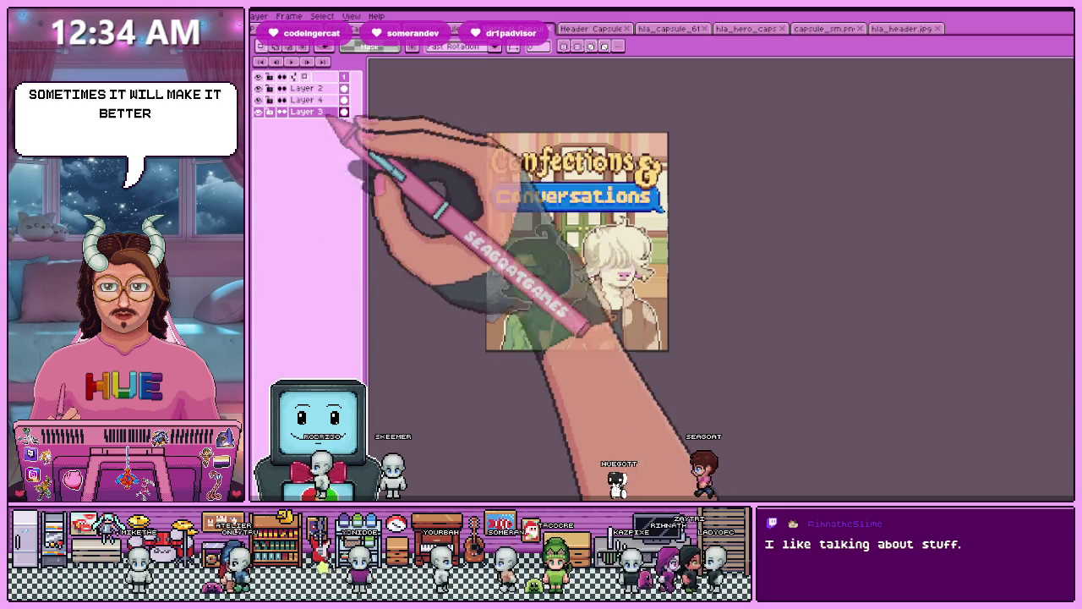
drag(473, 127, 712, 232)
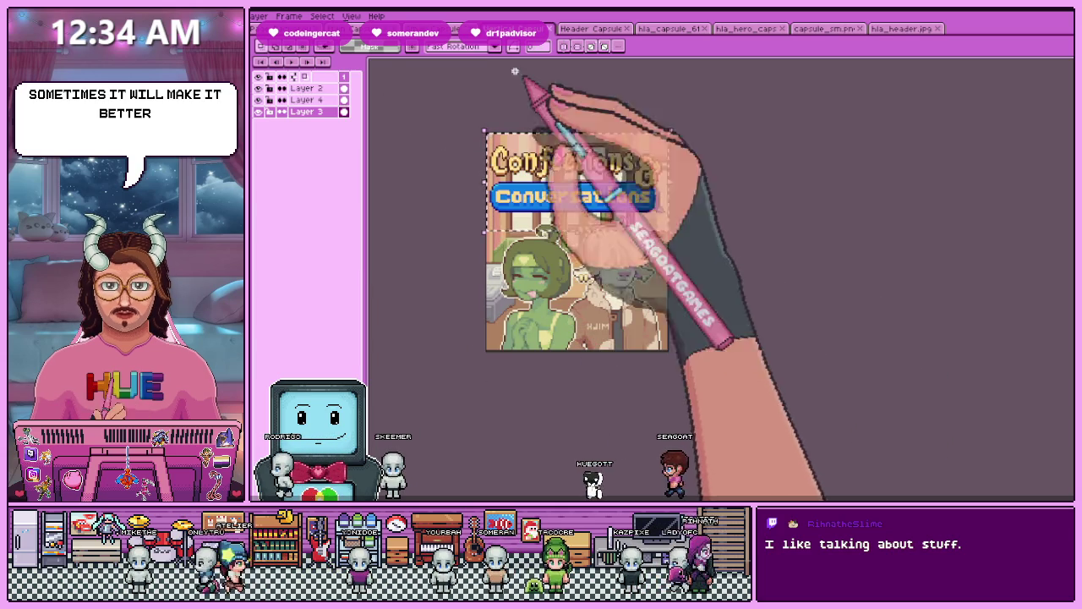
key(ctrl+n)
key(ctrl+v)
key(ctrl+z)
key(ctrl+w)
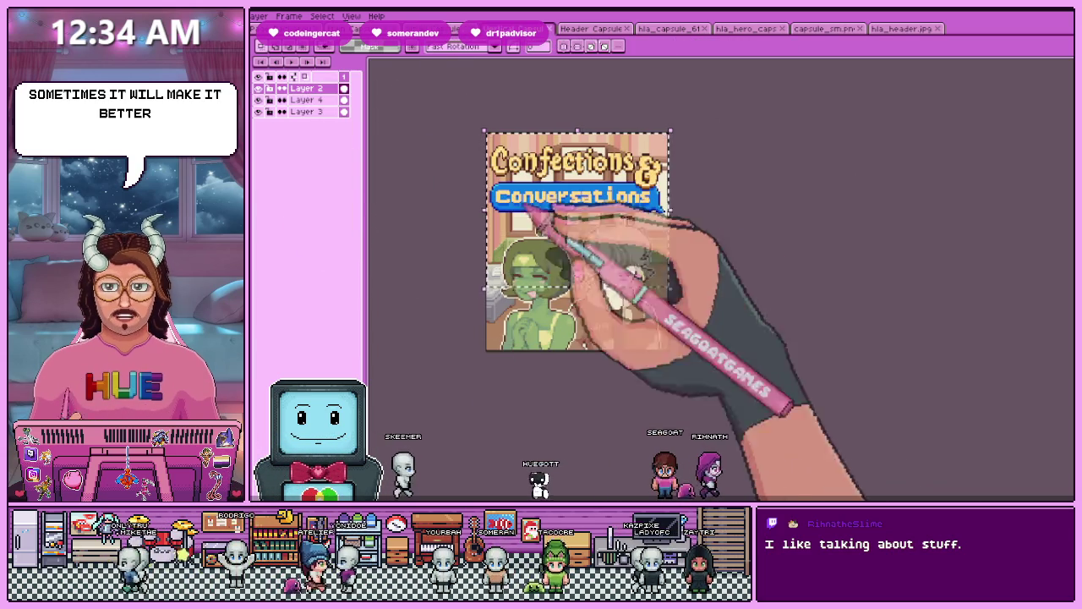
- Copy the whole cover into a new sprite and shift the pasted title slightly right
key(ctrl+a)
key(ctrl+c)
key(ctrl+n)
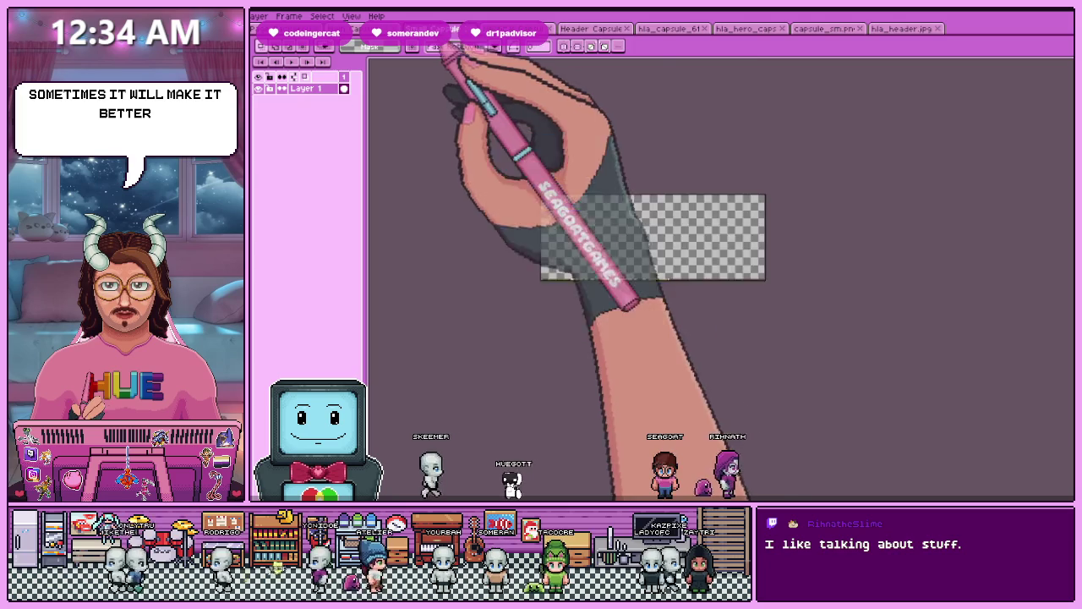
key(ctrl+v)
scroll(656, 268, up, 2)
drag(655, 269, 696, 265)
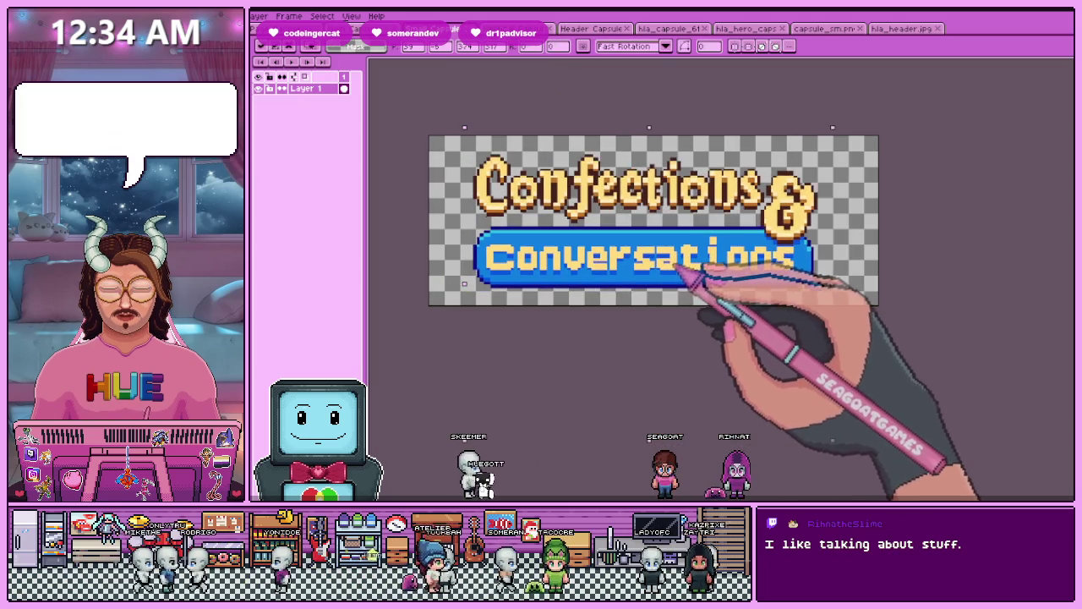
key(Return)
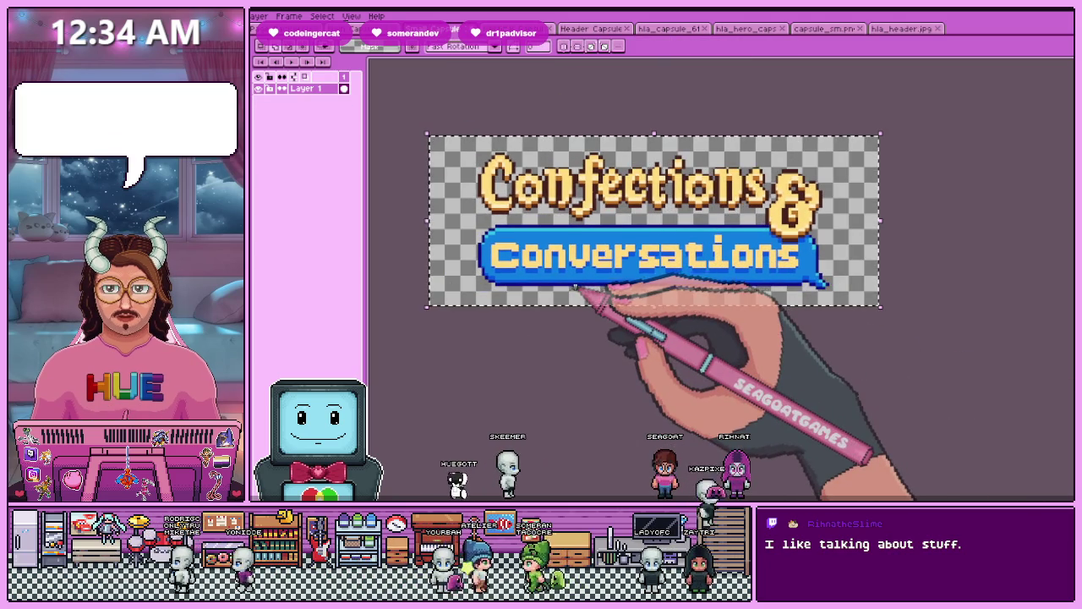
scroll(633, 363, down, 2)
scroll(635, 344, up, 1)
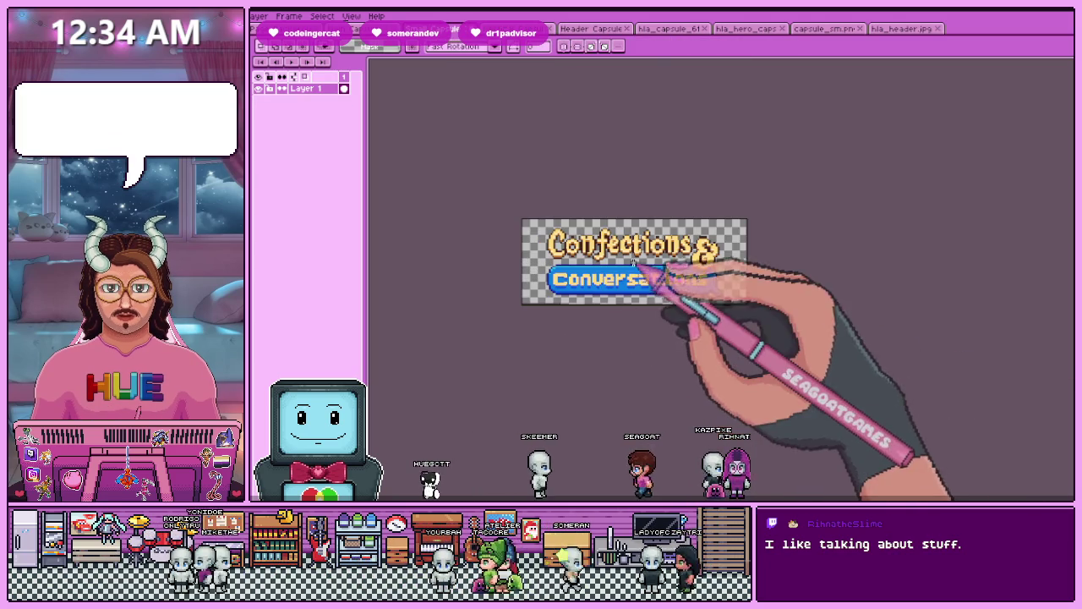
scroll(715, 270, up, 1)
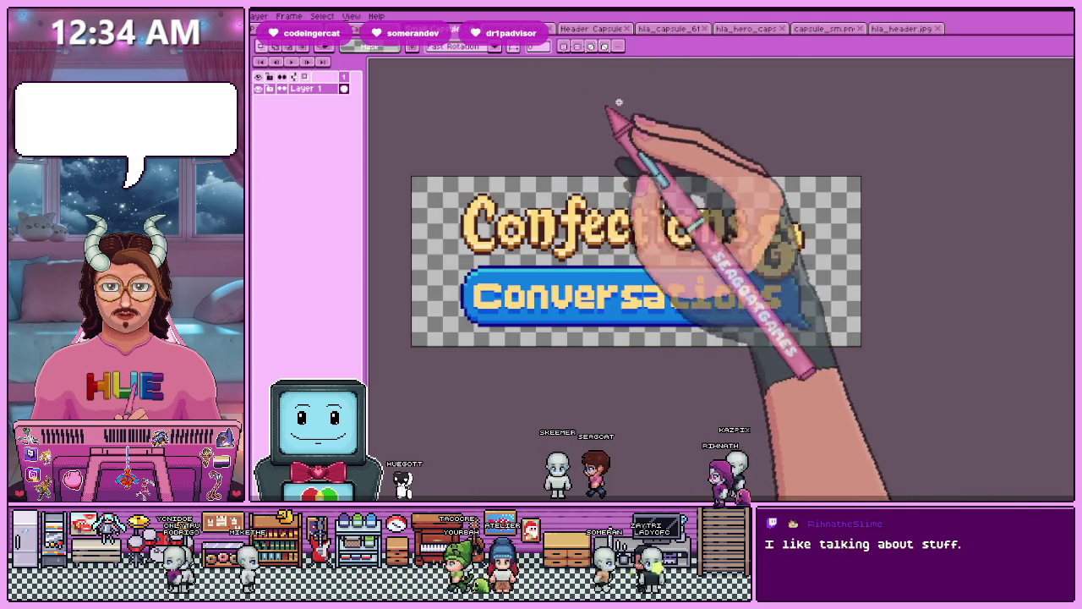
- Select all in Header Capsule, paste then undo on the logo, and pick header Layer 14
click(592, 29)
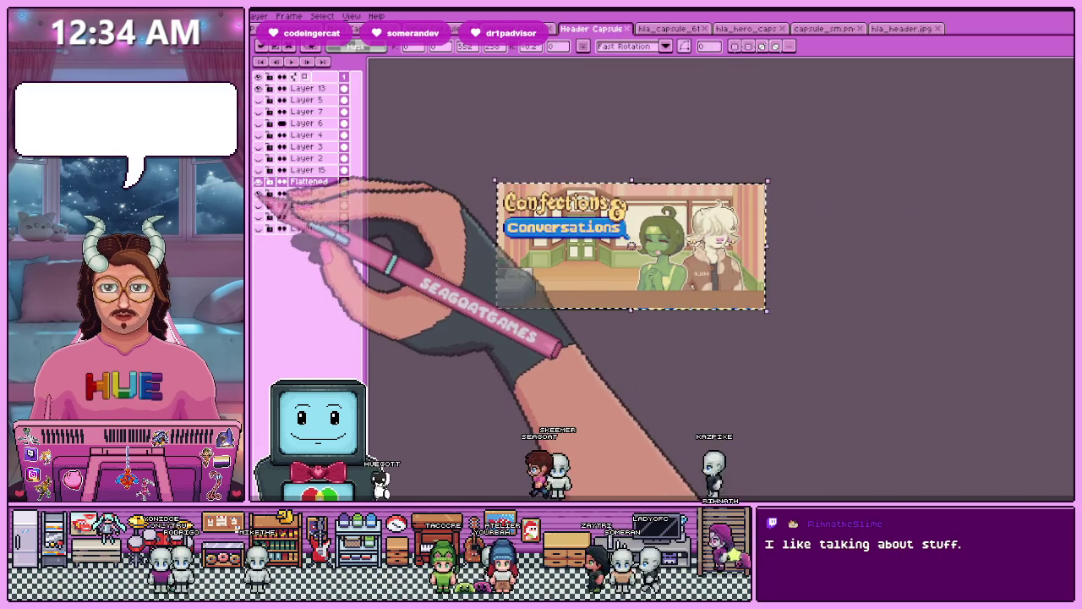
key(Return)
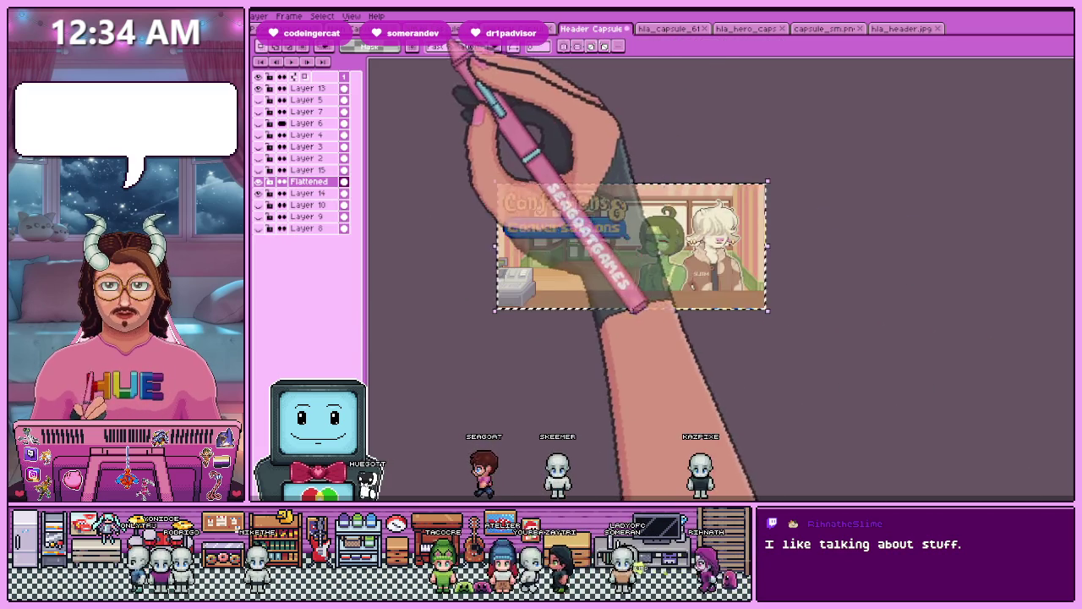
click(461, 29)
key(ctrl+v)
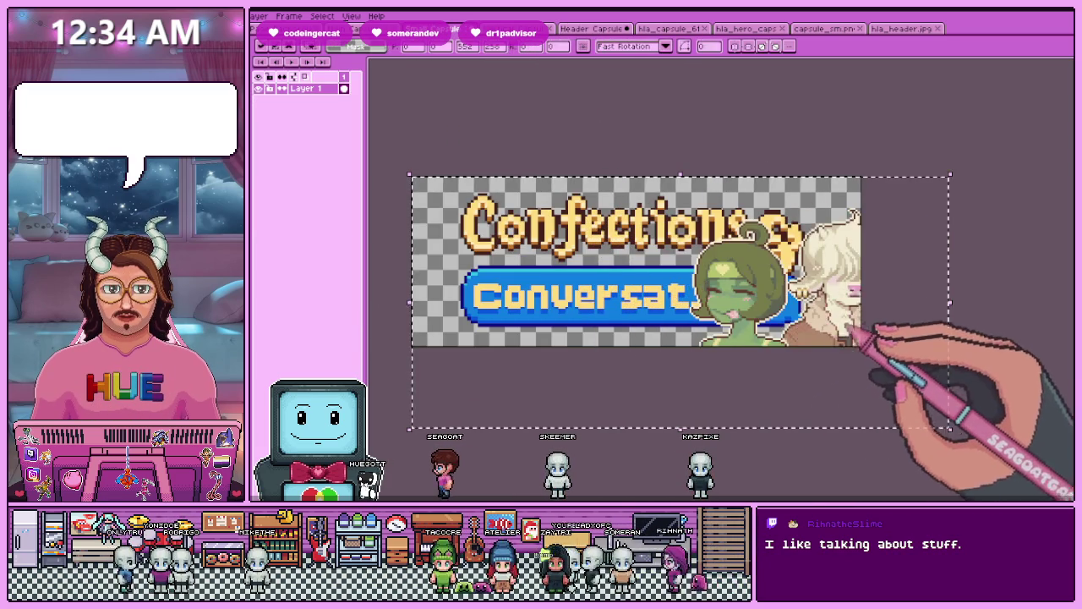
key(Escape)
scroll(846, 355, down, 2)
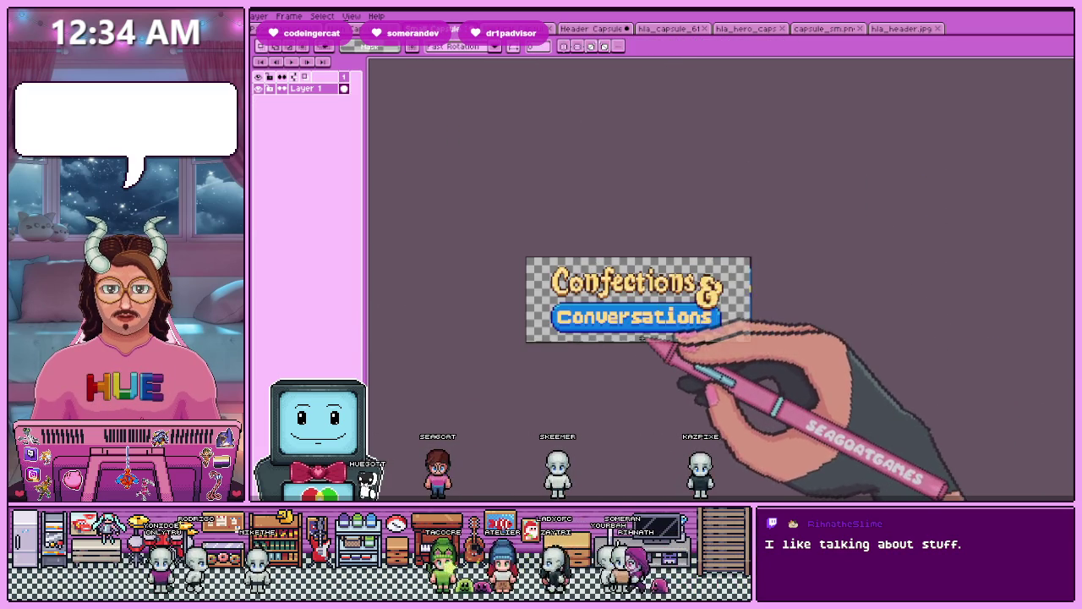
click(592, 29)
click(306, 192)
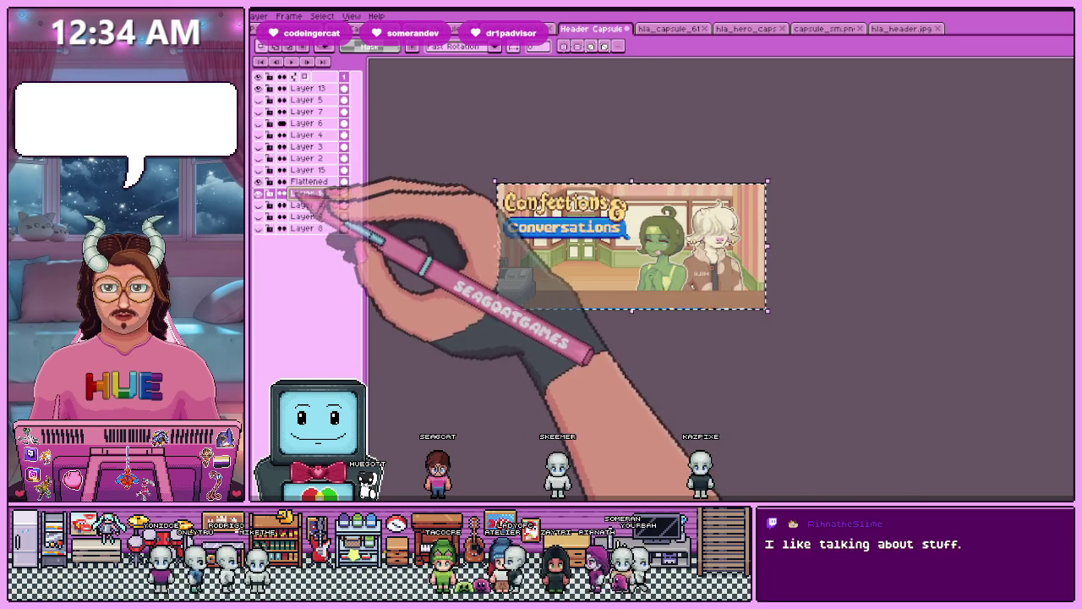
click(508, 29)
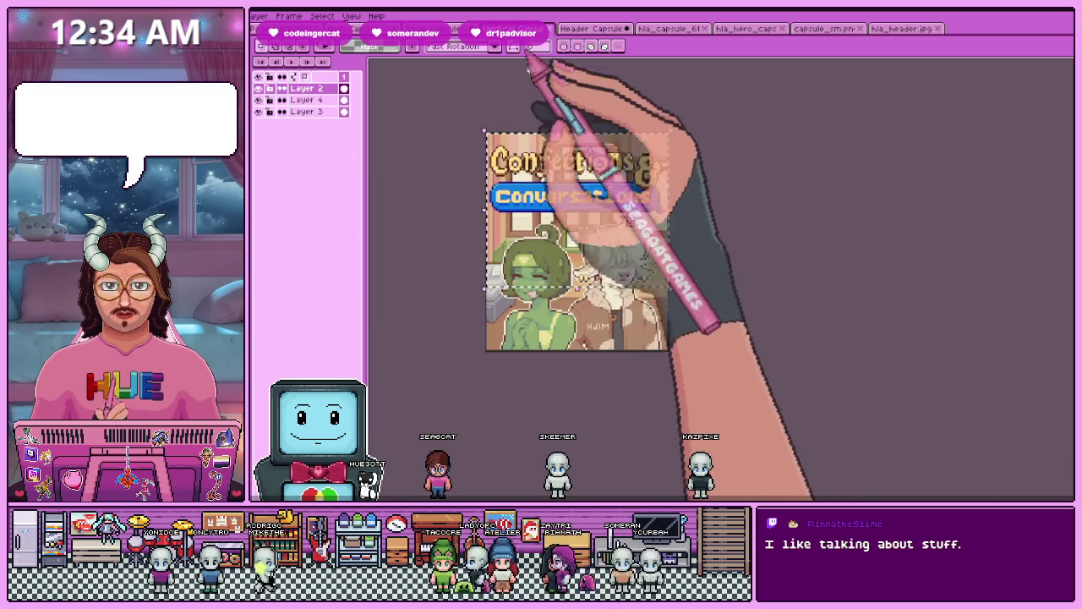
key(ctrl+Tab)
key(ctrl+Tab)
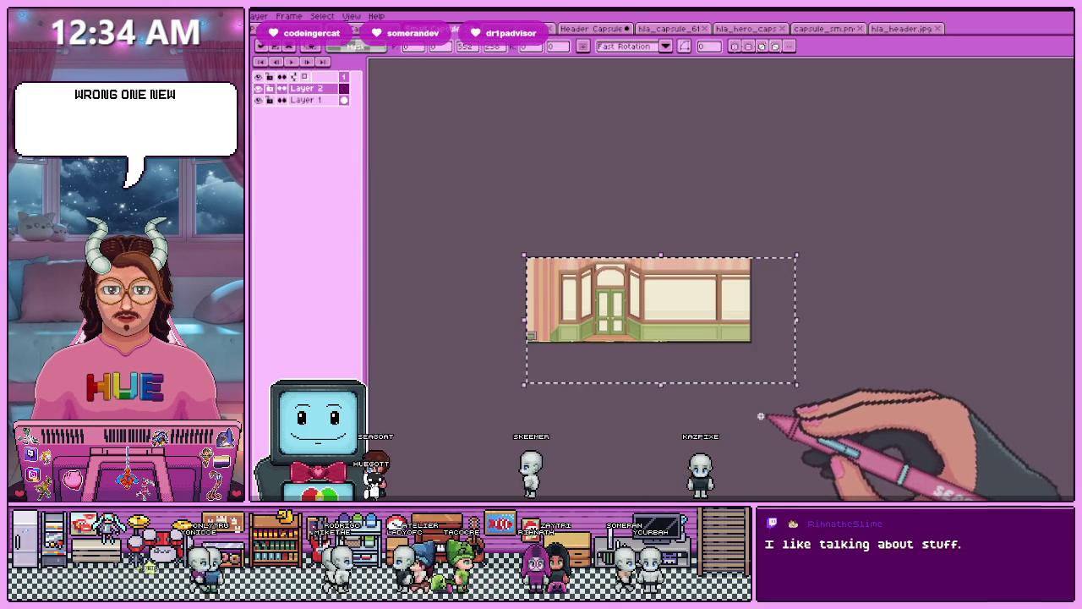
- Undo the accidental background move and place Layer 2 below Layer 1
drag(648, 379, 632, 292)
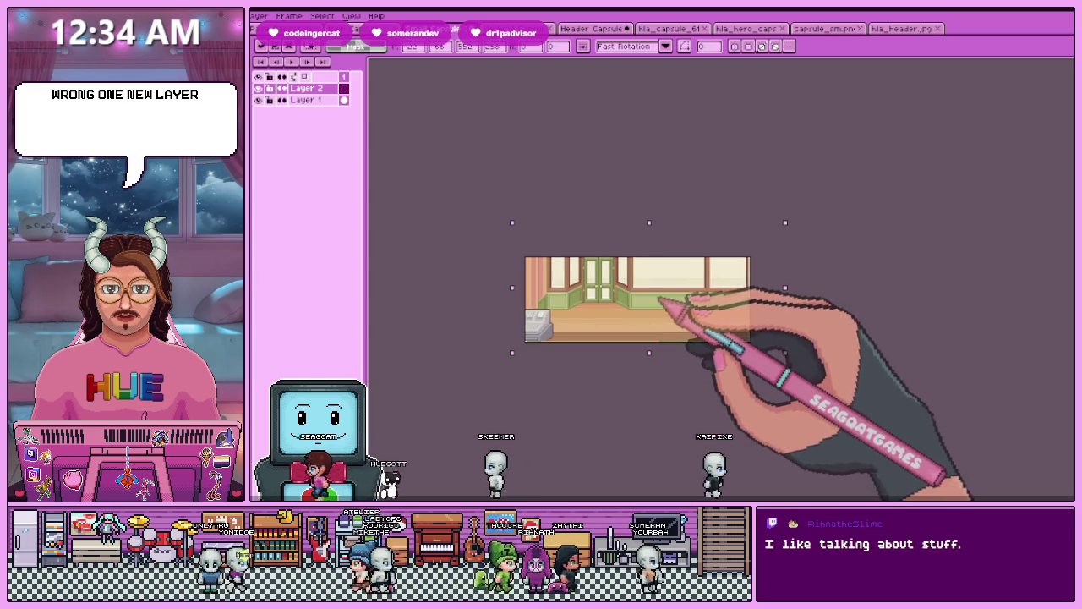
key(ctrl+z)
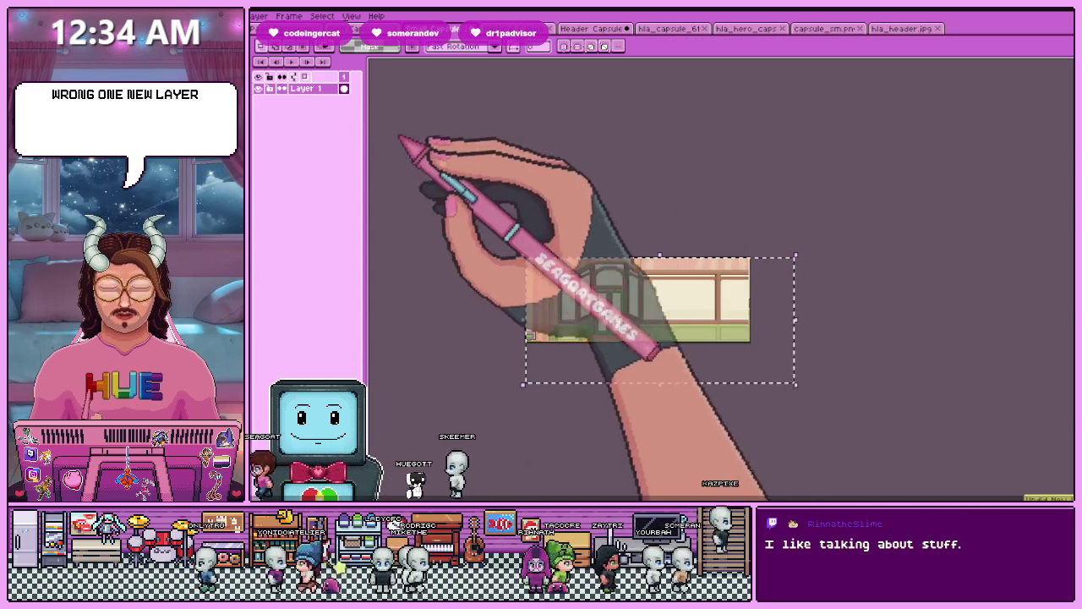
key(ctrl+y)
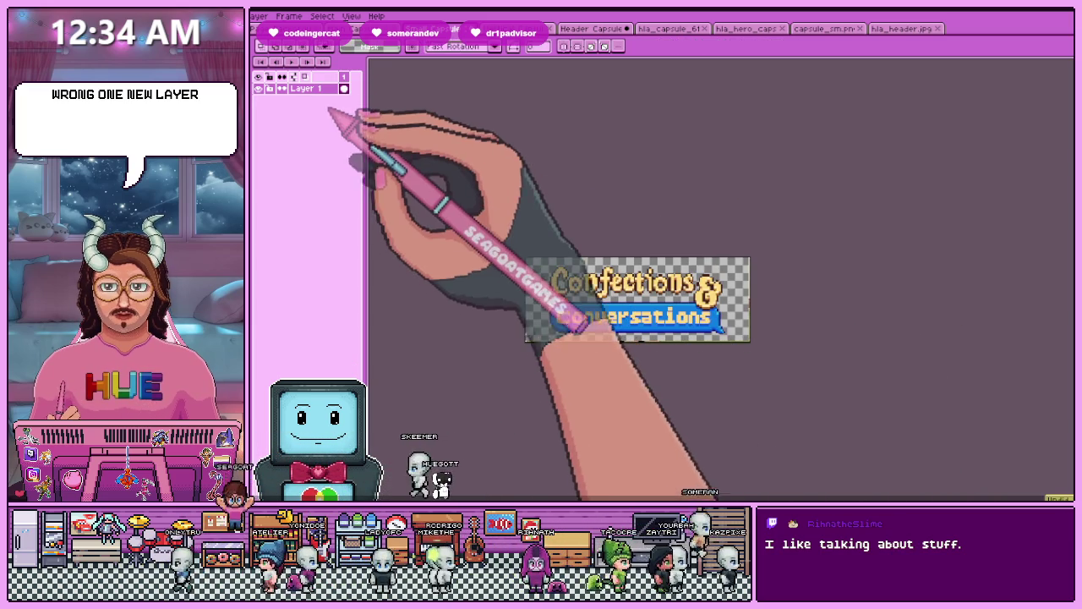
drag(308, 88, 309, 103)
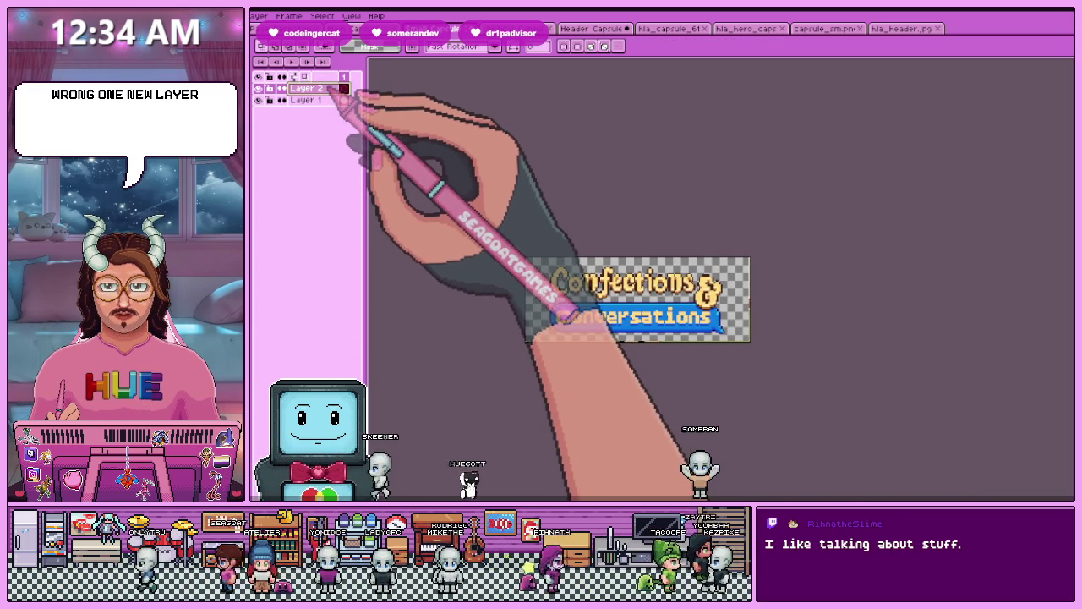
- Shift the layer's content about 13 px down and 15 px left, then commit it
key(ctrl+a)
scroll(659, 340, up, 1)
drag(655, 311, 653, 321)
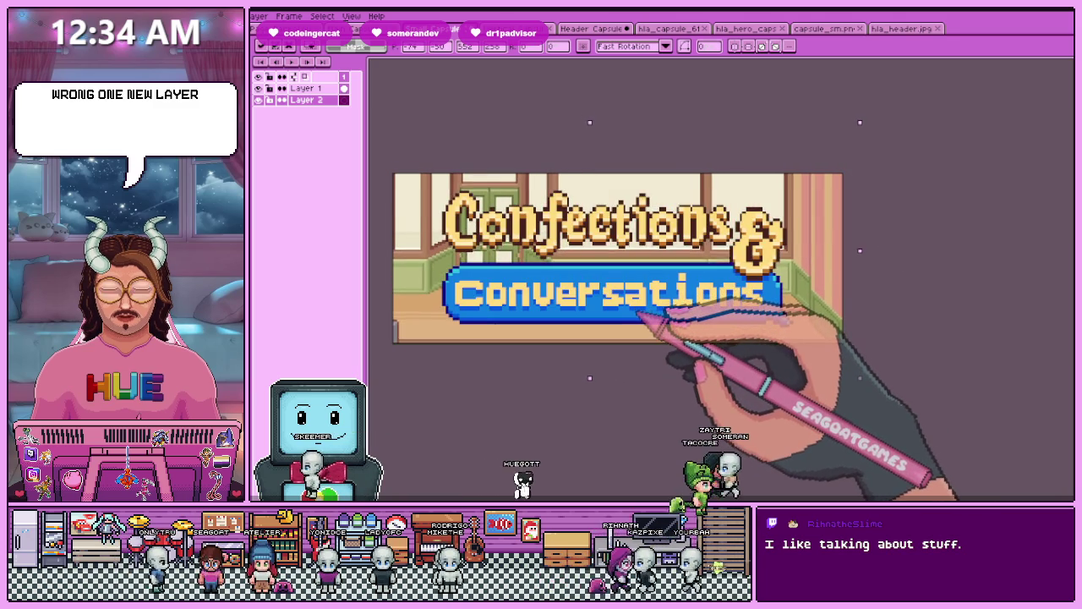
key(Down)
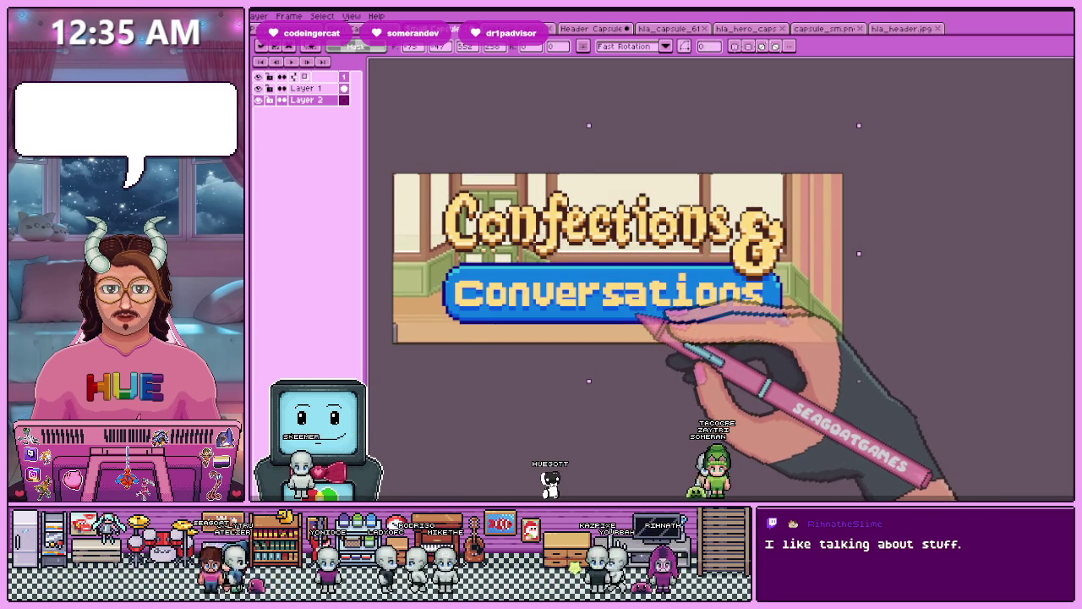
scroll(634, 346, down, 1)
scroll(635, 347, up, 1)
drag(668, 334, 650, 334)
key(Return)
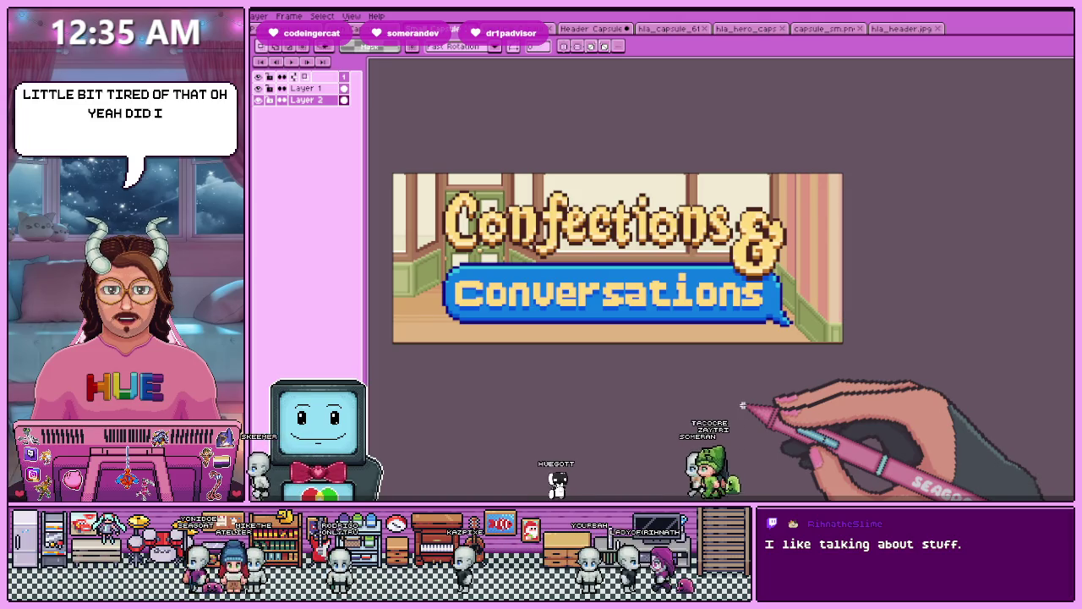
scroll(603, 212, up, 1)
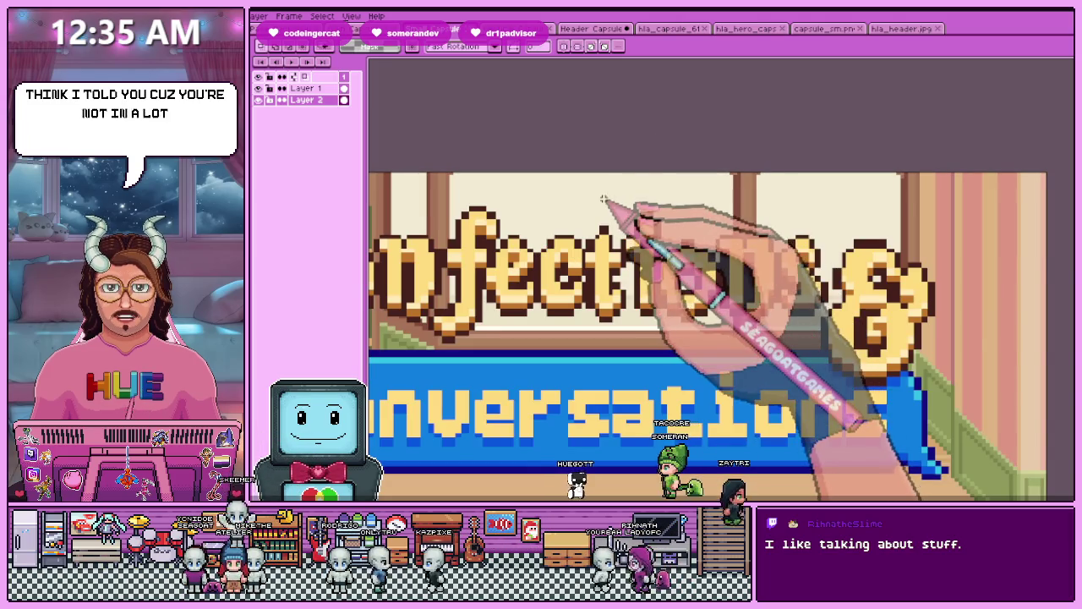
scroll(598, 238, up, 1)
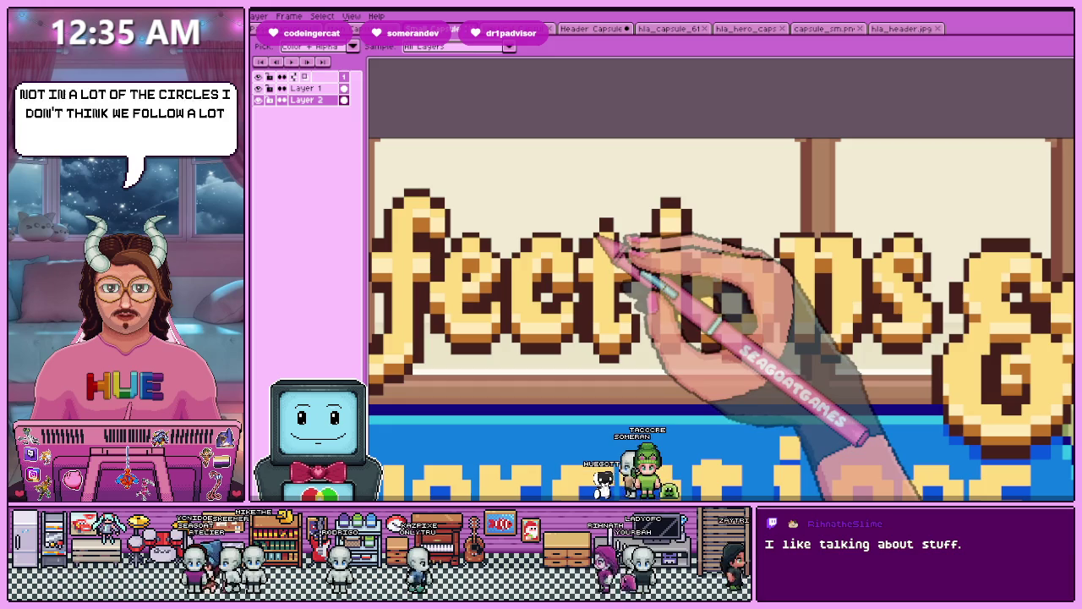
scroll(595, 232, up, 1)
scroll(596, 231, up, 1)
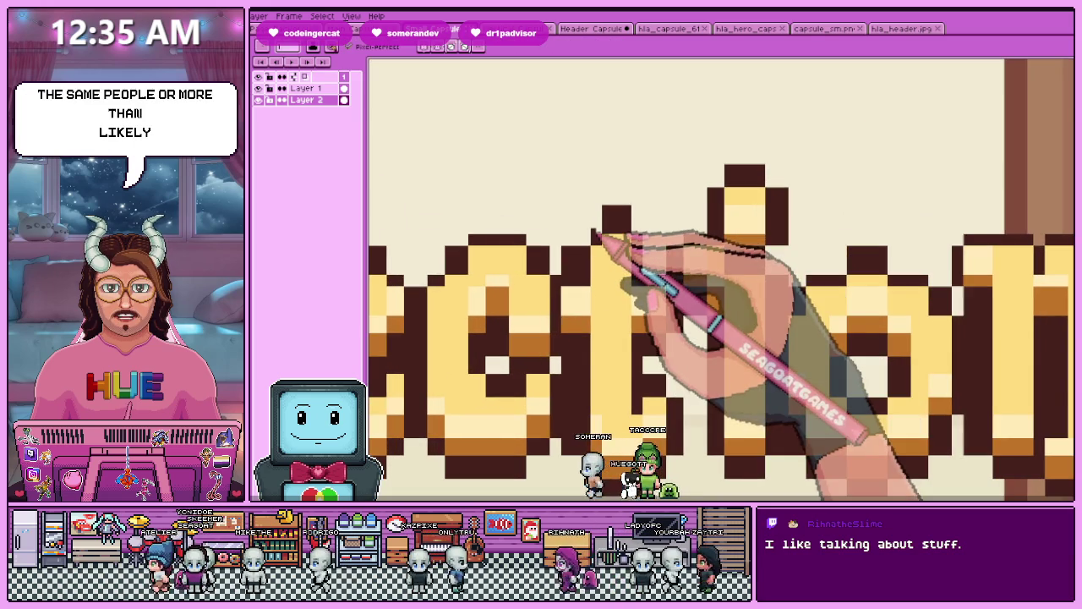
scroll(609, 245, down, 6)
scroll(606, 264, up, 1)
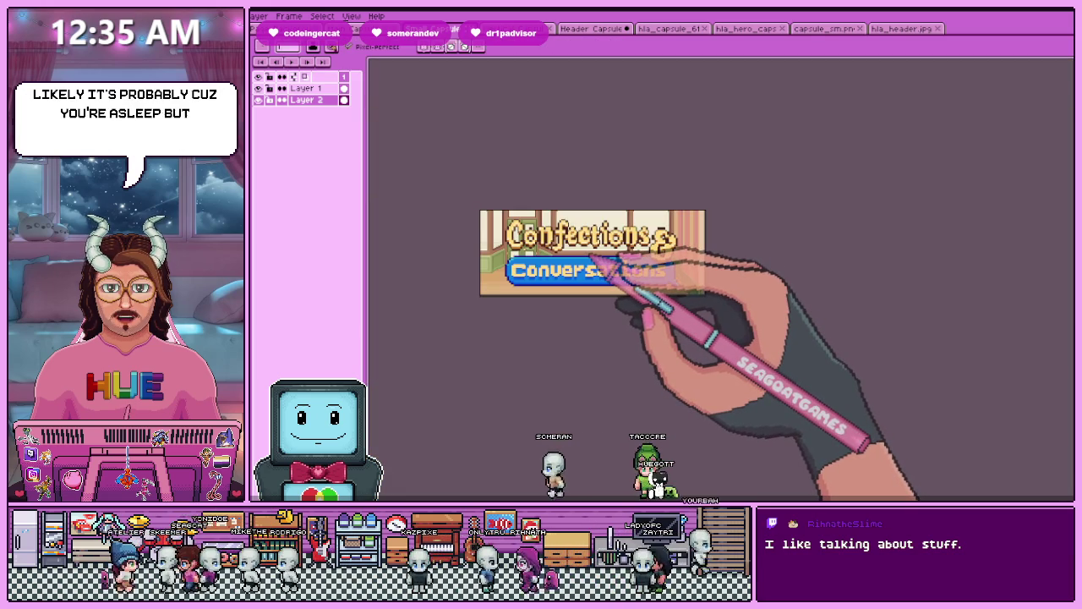
scroll(584, 235, up, 1)
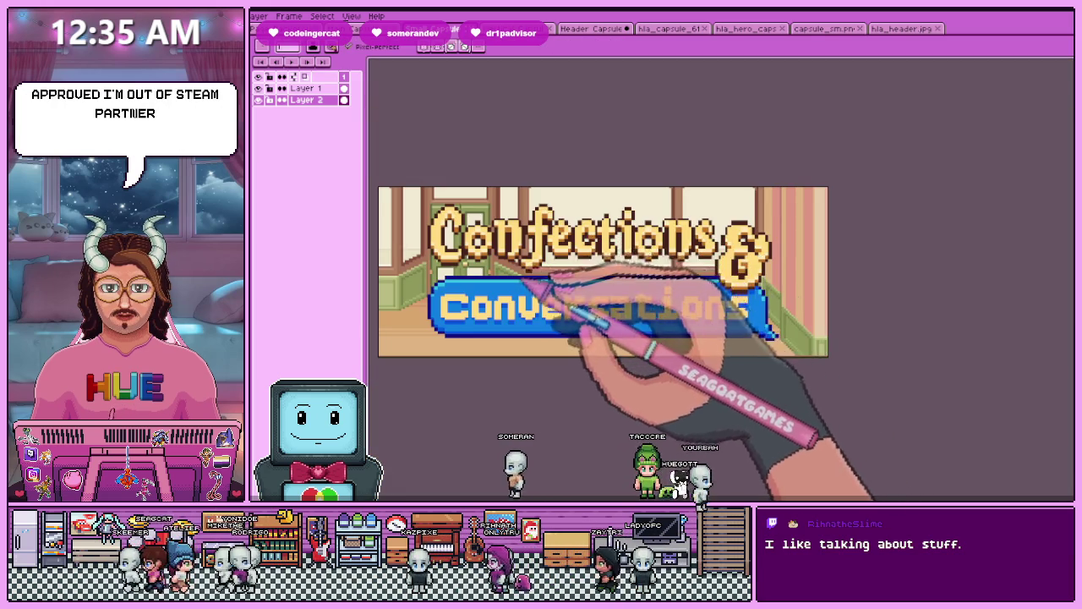
scroll(517, 281, down, 1)
- Switch back to the vertical capsule, pick the Rectangular Marquee, and zoom in and out to inspect it
key(ctrl+z)
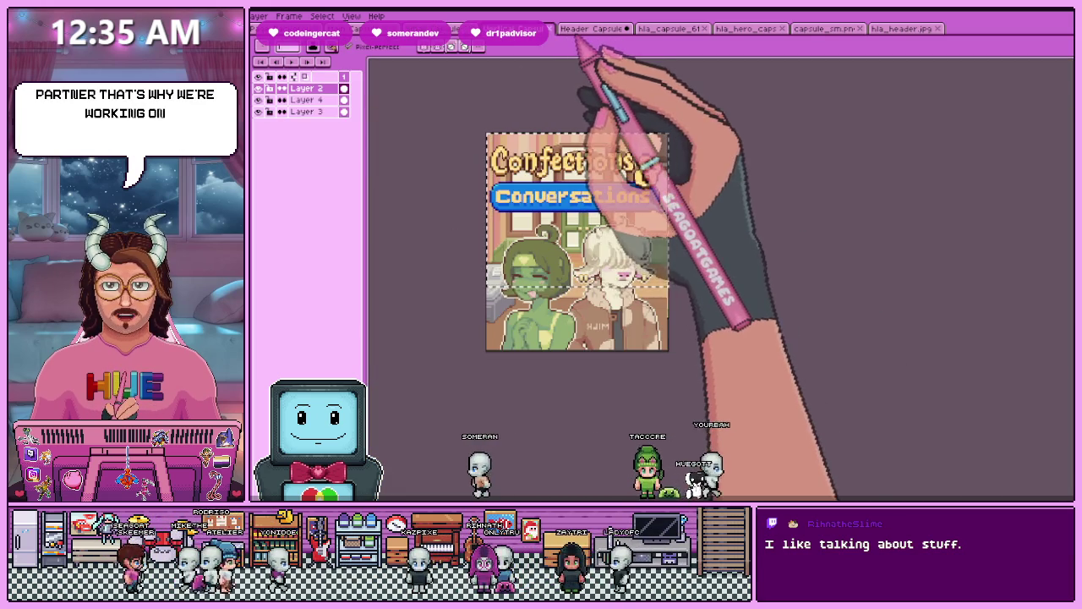
key(m)
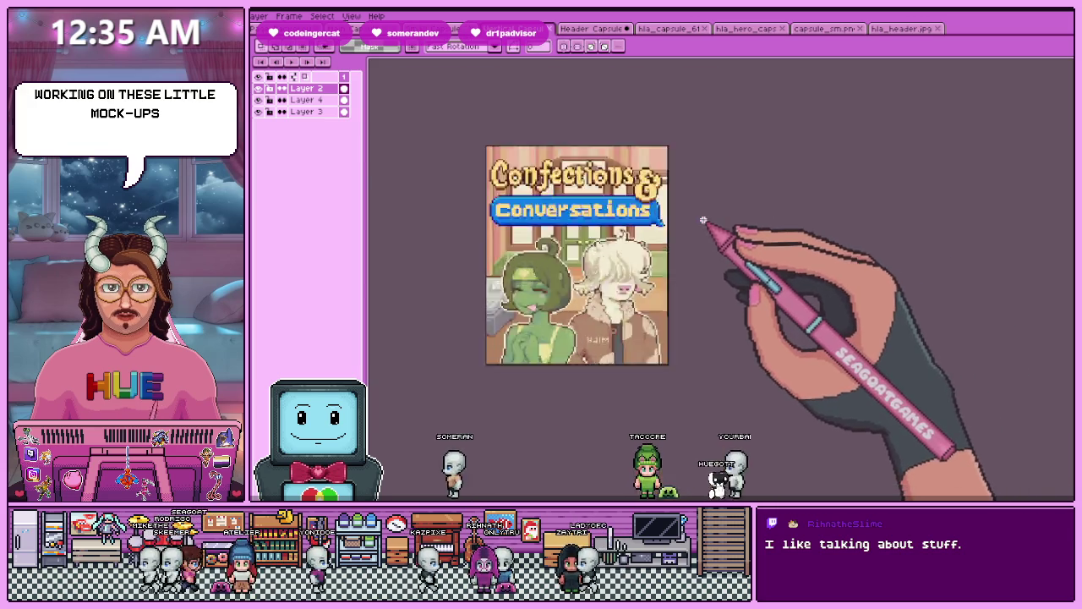
scroll(681, 237, down, 1)
scroll(687, 215, up, 1)
scroll(649, 213, up, 2)
scroll(648, 227, down, 2)
scroll(633, 232, up, 2)
scroll(632, 232, down, 2)
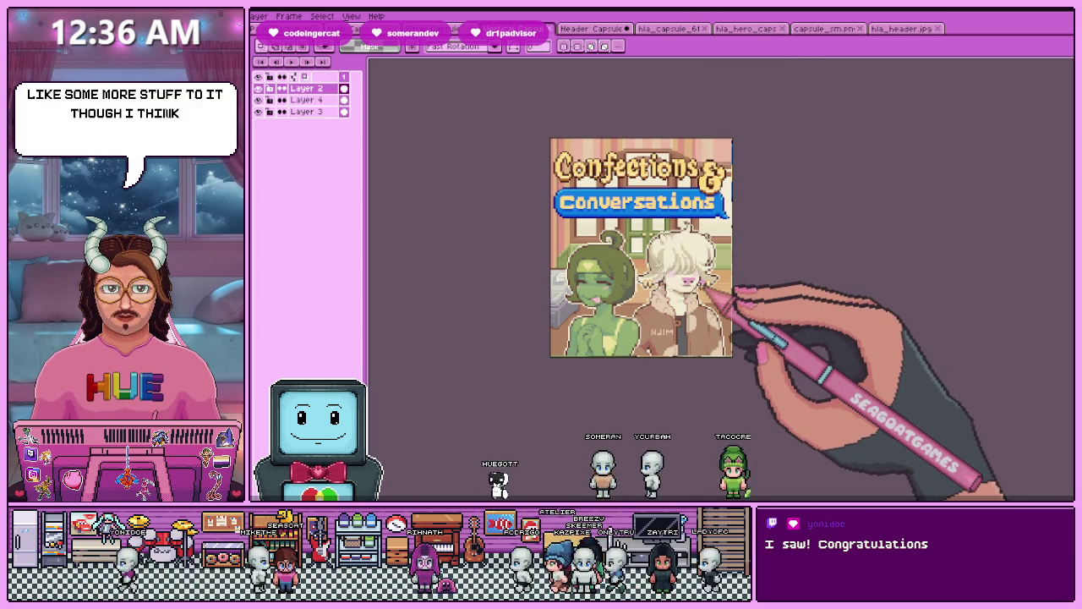
scroll(714, 317, up, 2)
scroll(694, 313, down, 3)
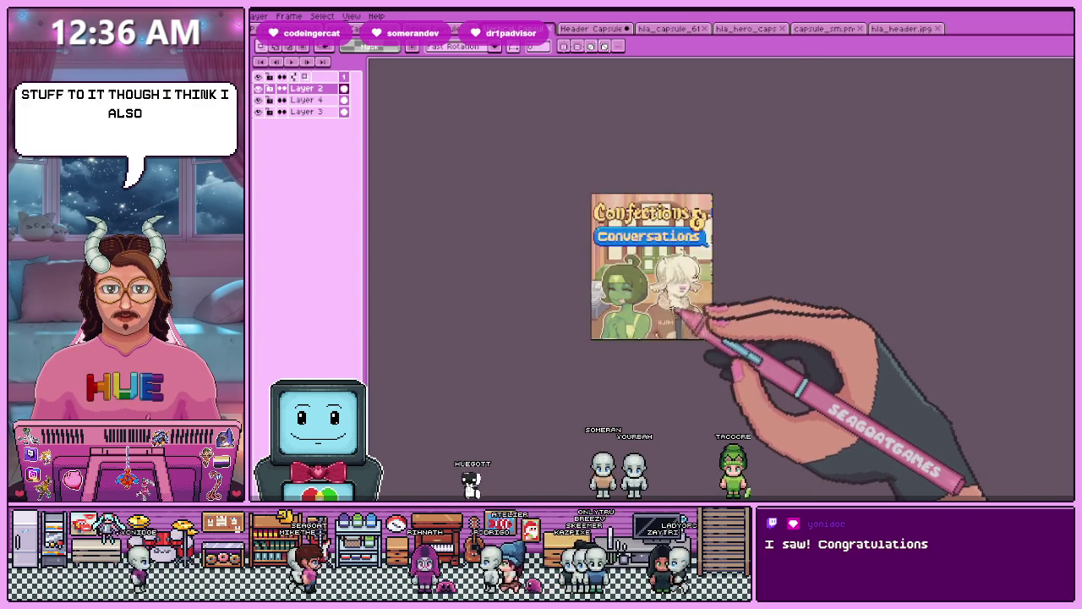
scroll(710, 309, up, 3)
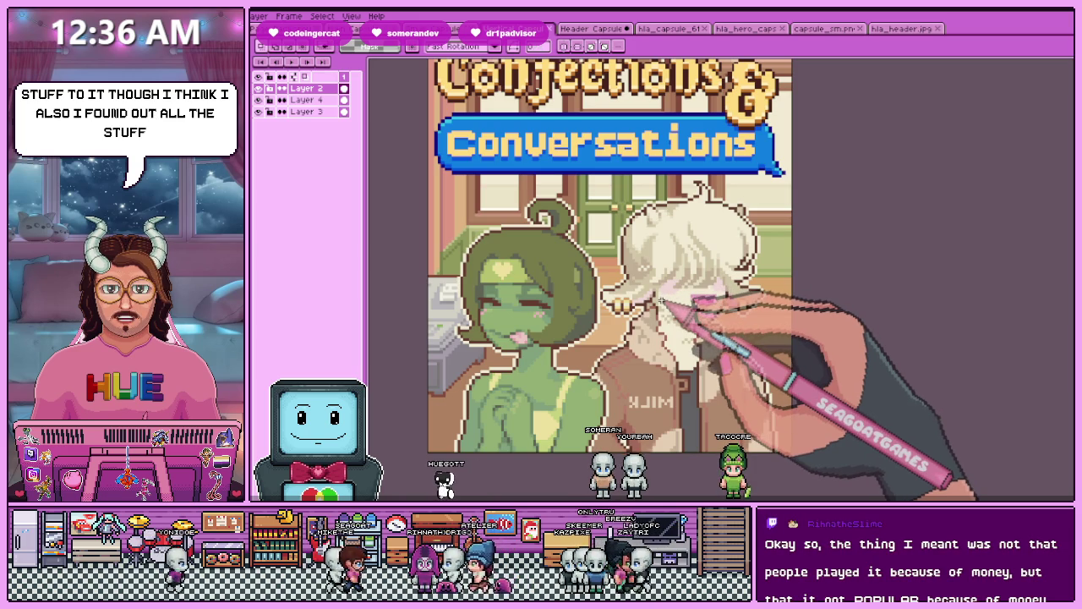
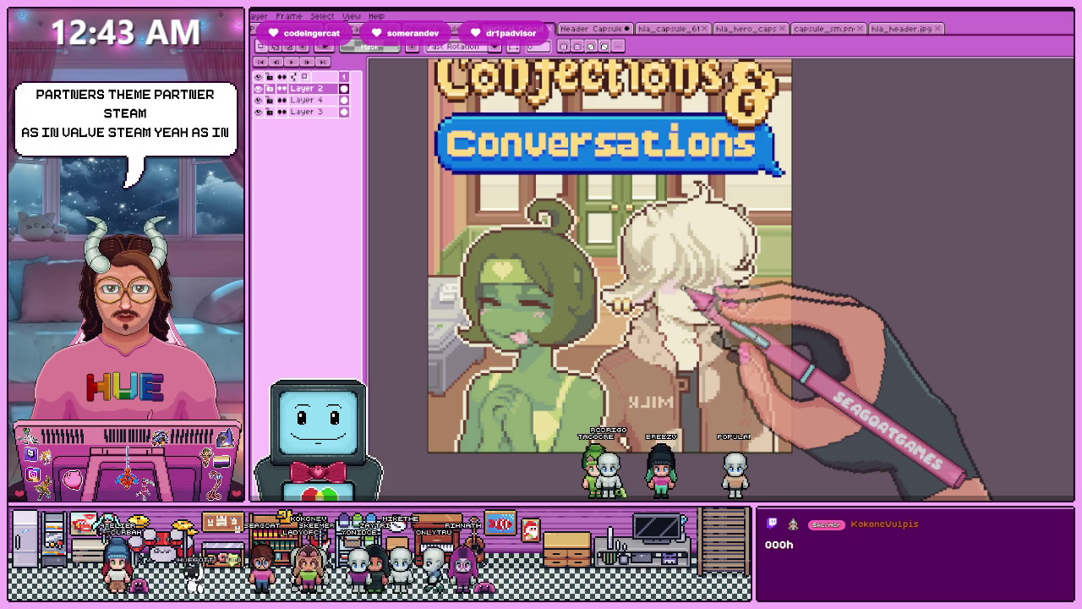
- Zoom and scroll around the Vertical Capsule mockup, with a brief detour to a web browser
scroll(625, 394, down, 1)
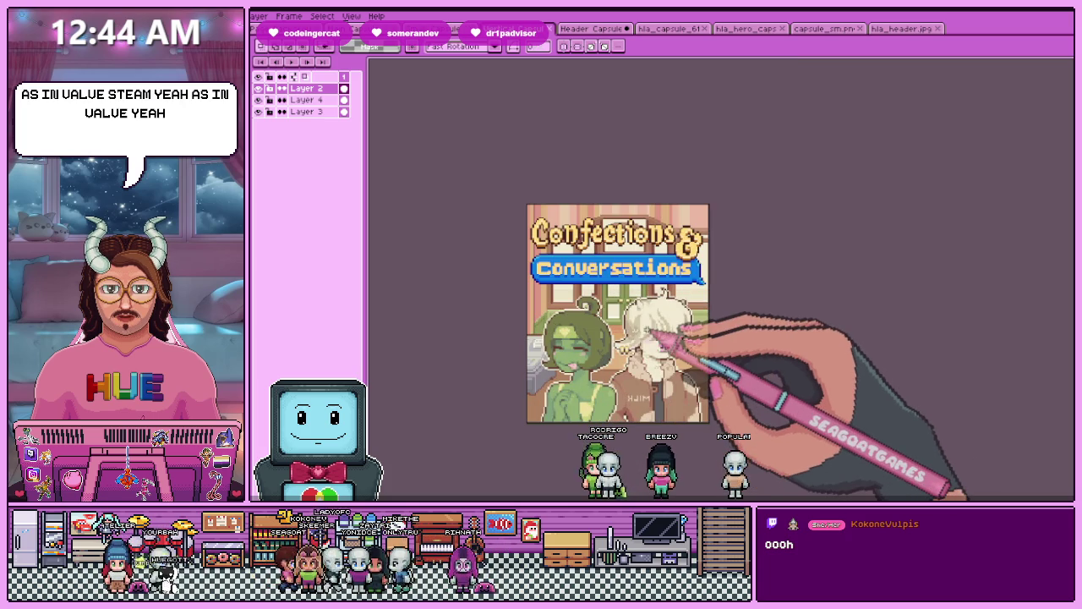
scroll(647, 338, up, 1)
scroll(647, 338, down, 1)
scroll(647, 347, up, 1)
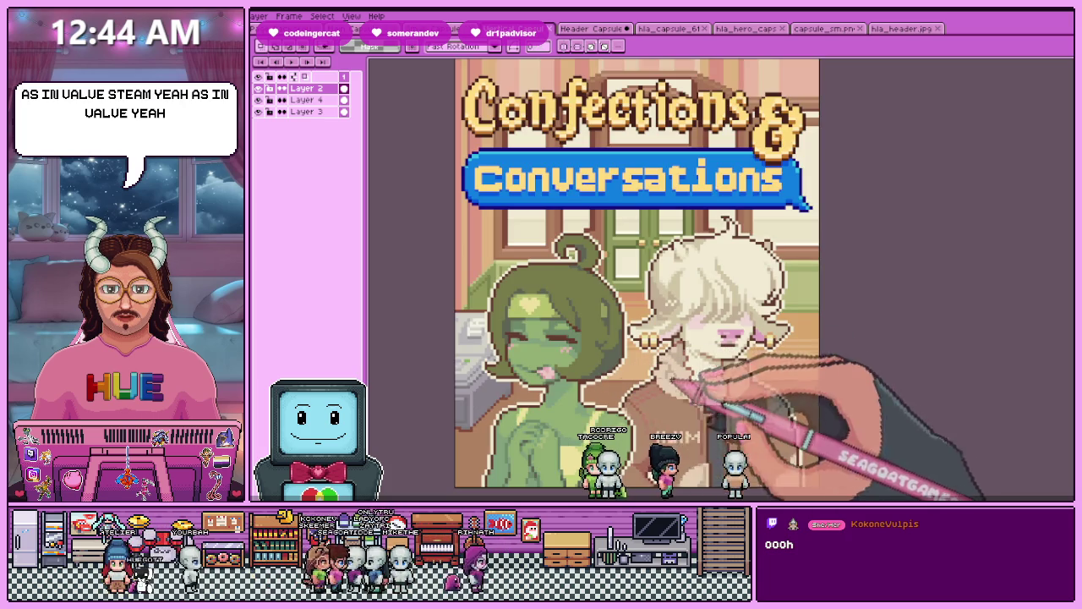
scroll(700, 279, left, 3)
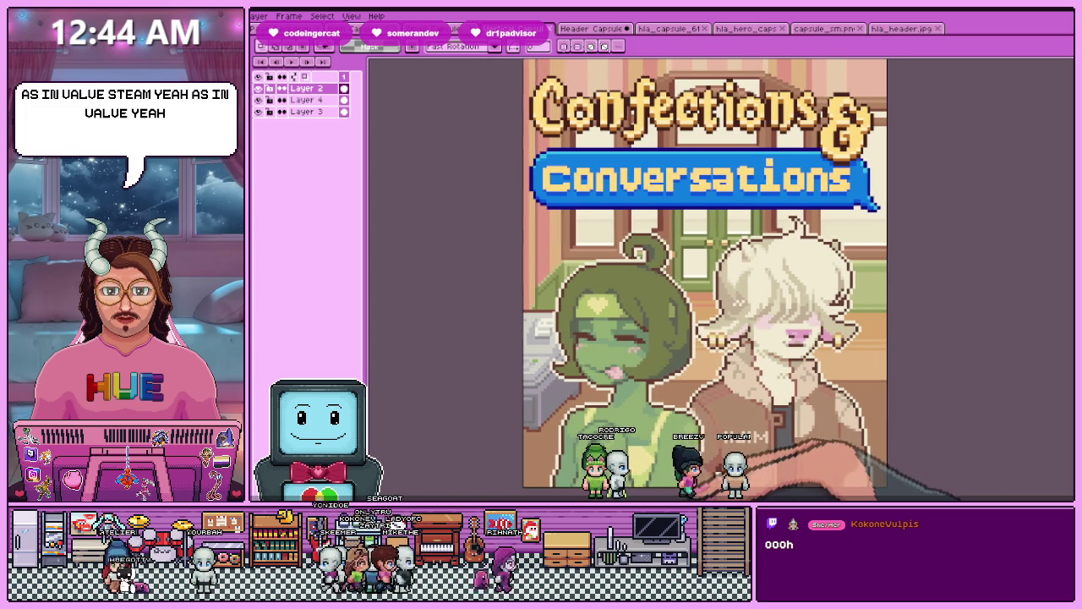
scroll(700, 279, right, 1)
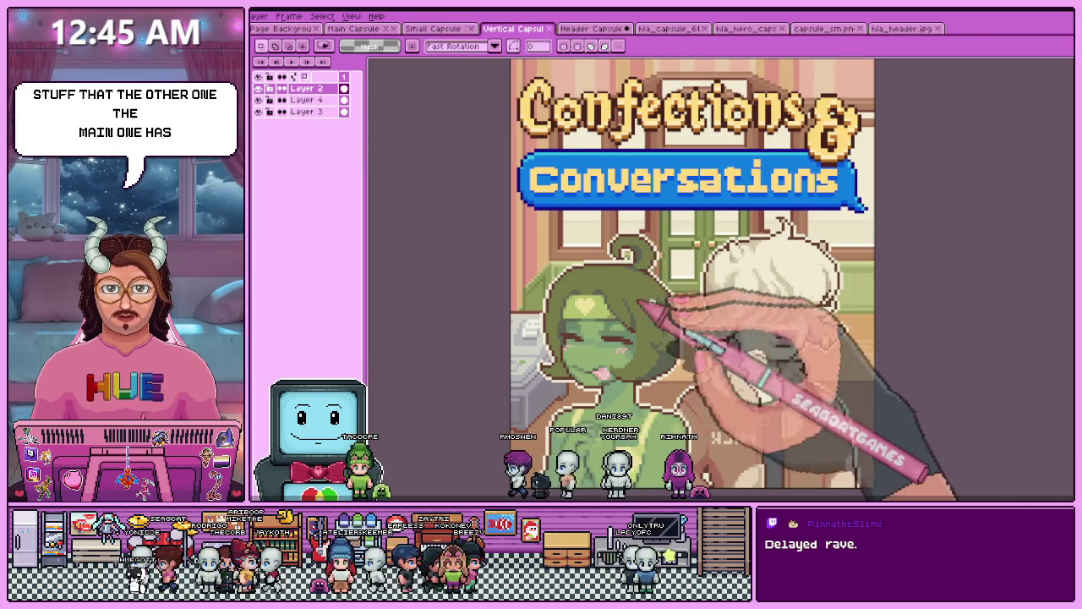
scroll(569, 323, down, 3)
scroll(562, 334, up, 1)
scroll(563, 334, up, 2)
scroll(562, 334, down, 2)
scroll(562, 334, up, 2)
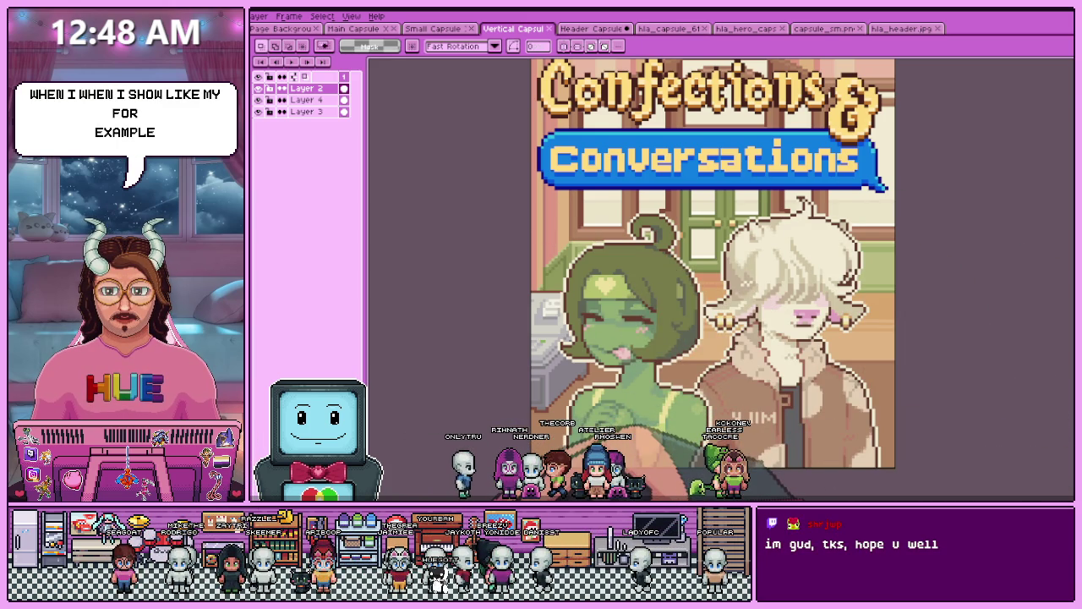
key(alt+Tab)
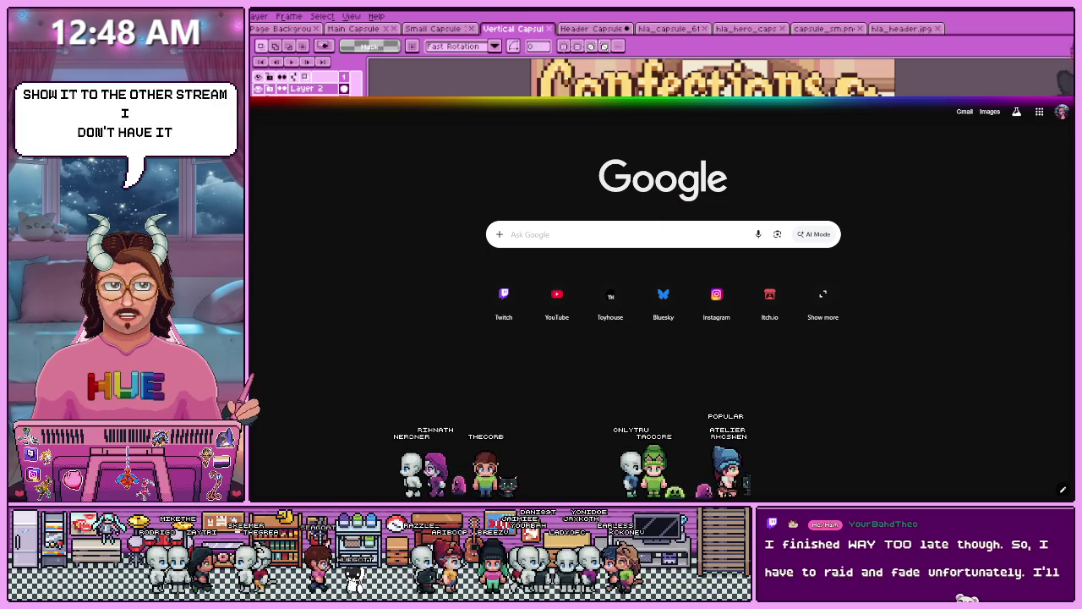
click(1065, 101)
- Re-inspect the Vertical Capsule at different zoom levels, then switch to the Header Capsule document
scroll(778, 254, down, 2)
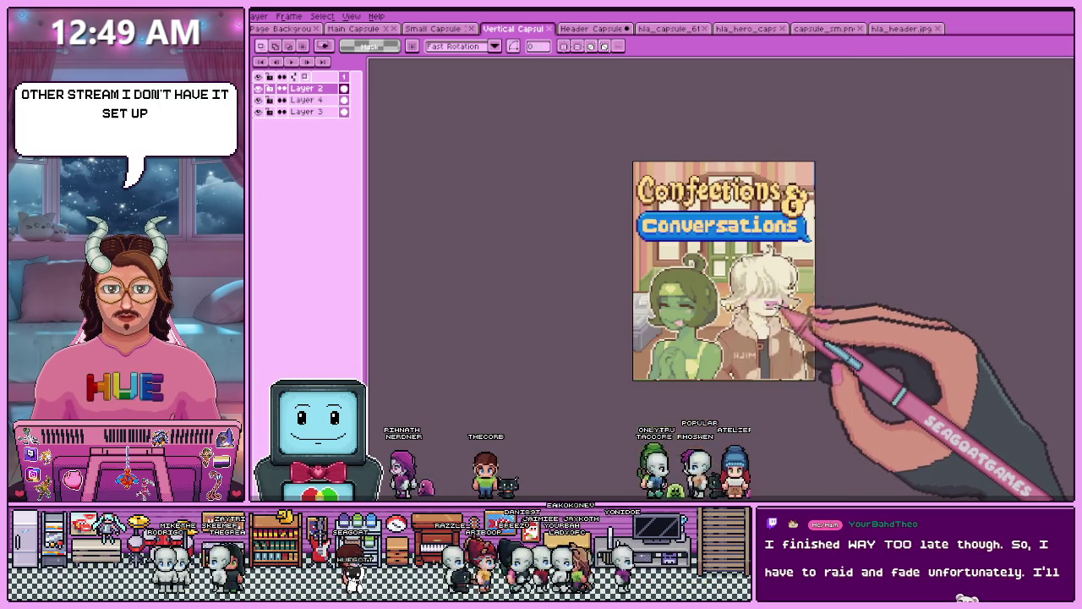
scroll(777, 306, up, 2)
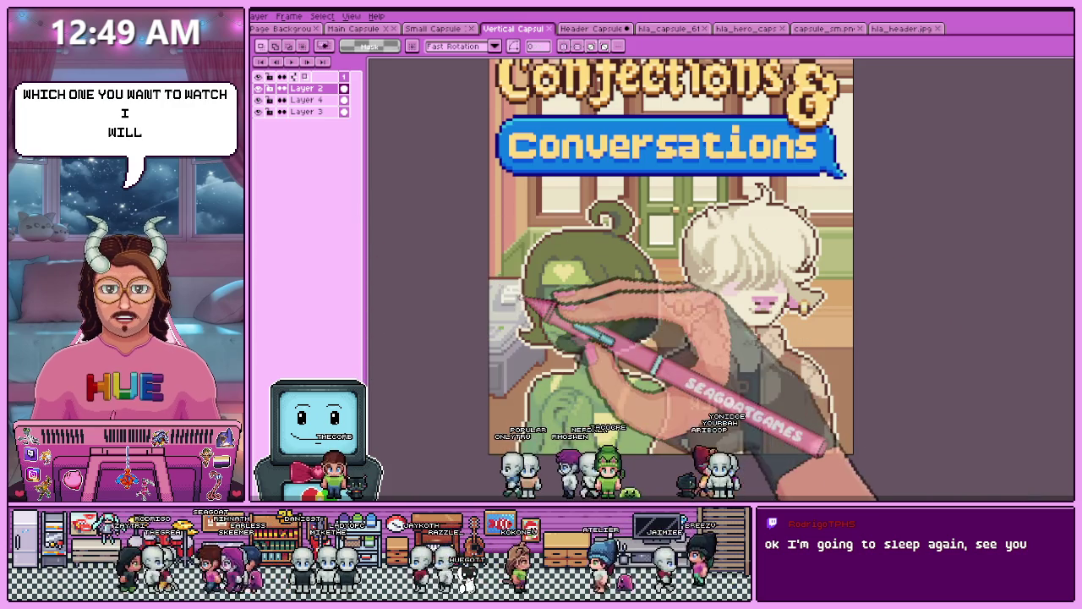
scroll(676, 296, down, 2)
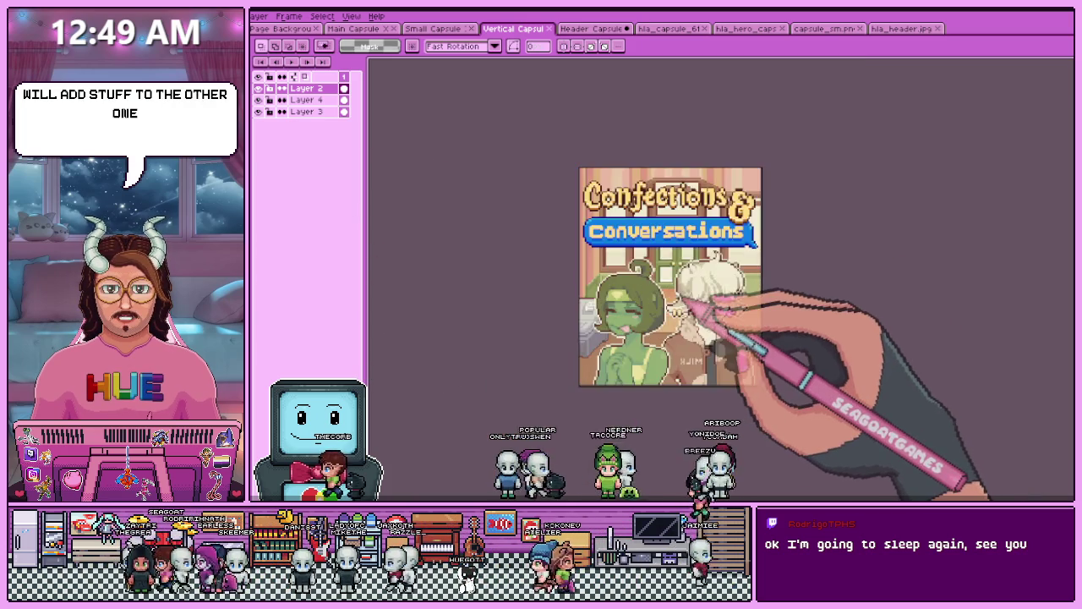
scroll(676, 296, up, 2)
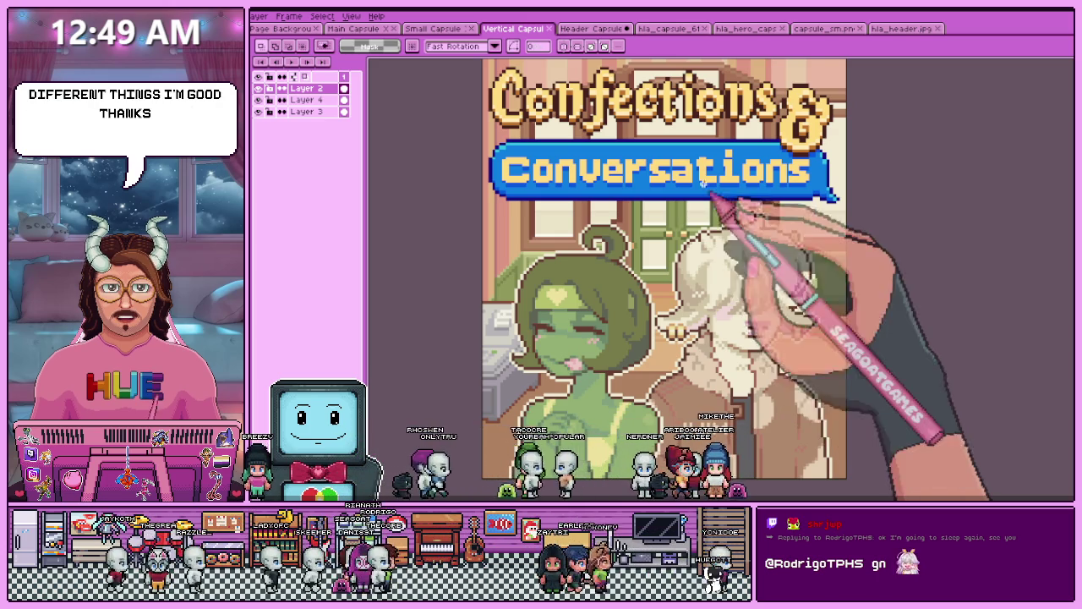
scroll(683, 241, down, 2)
scroll(684, 239, up, 2)
scroll(684, 239, down, 3)
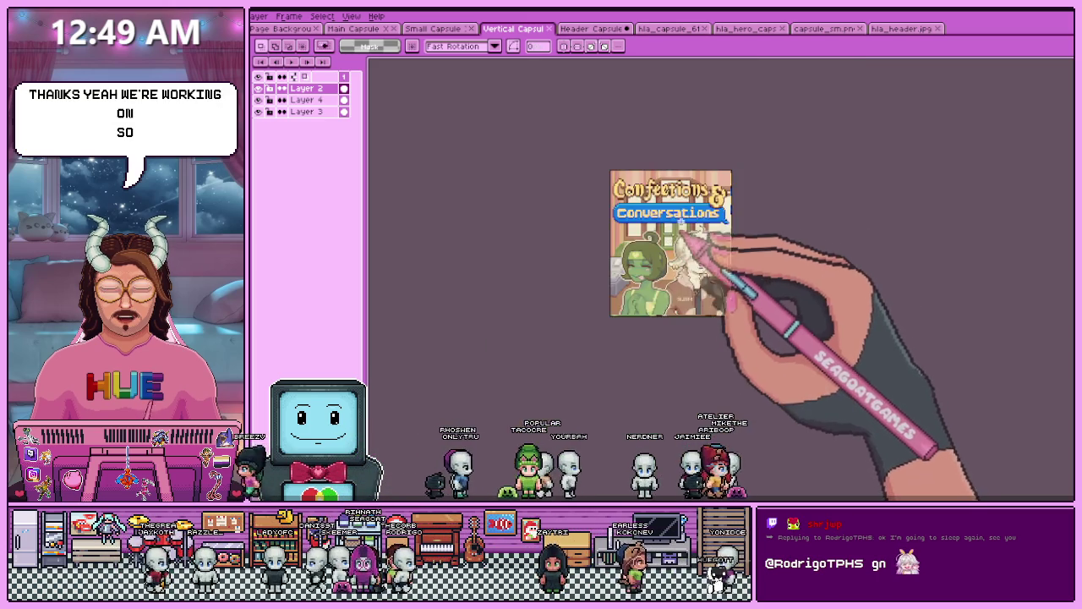
scroll(689, 228, up, 1)
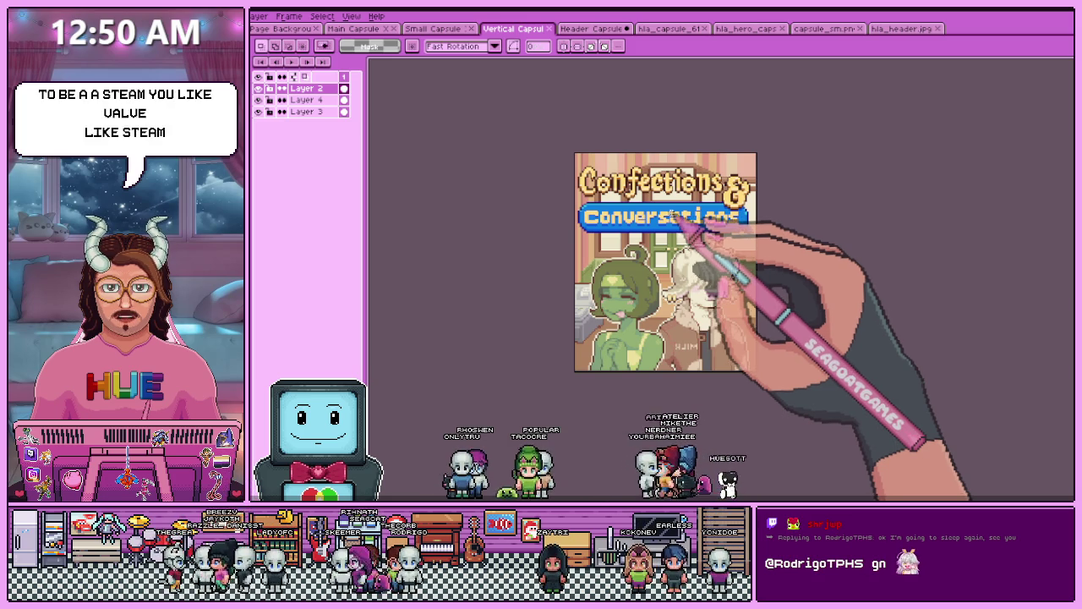
scroll(713, 222, up, 2)
scroll(706, 254, up, 1)
scroll(677, 291, down, 4)
scroll(651, 256, up, 1)
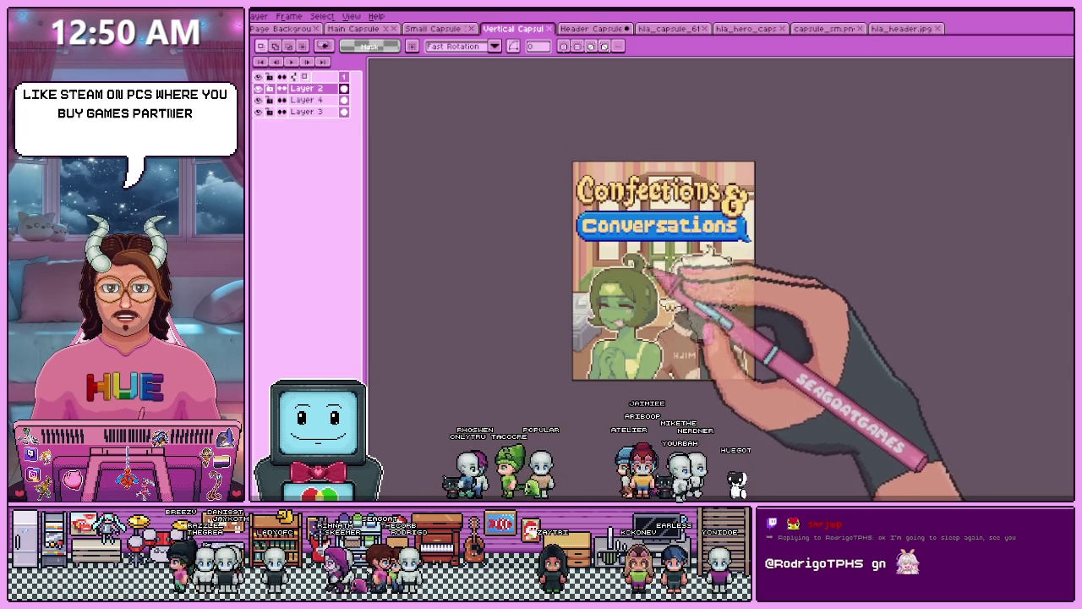
scroll(702, 245, up, 2)
scroll(592, 287, down, 3)
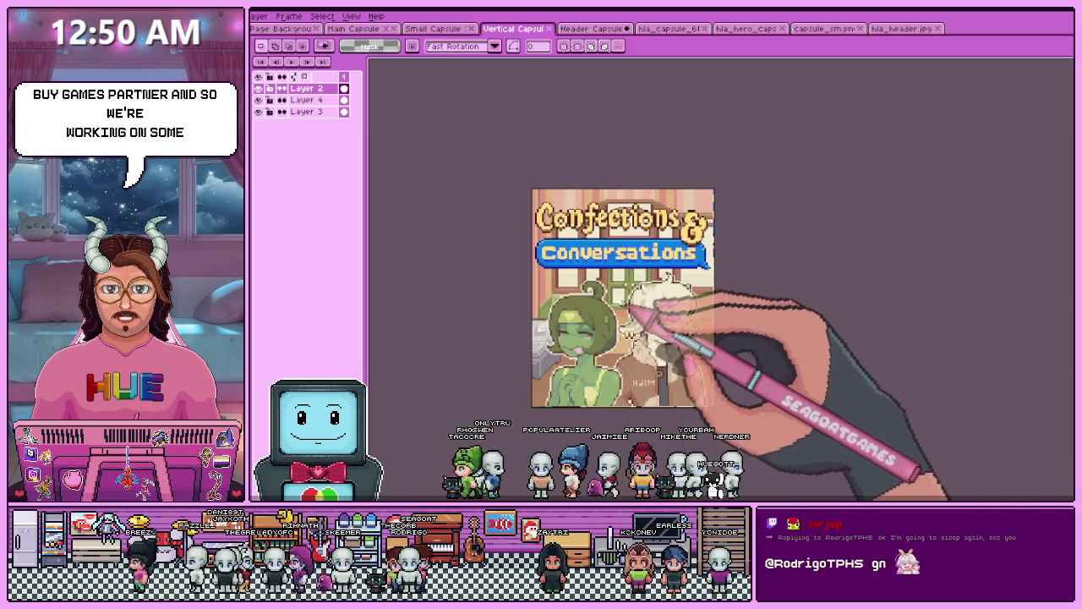
scroll(591, 288, up, 3)
click(595, 29)
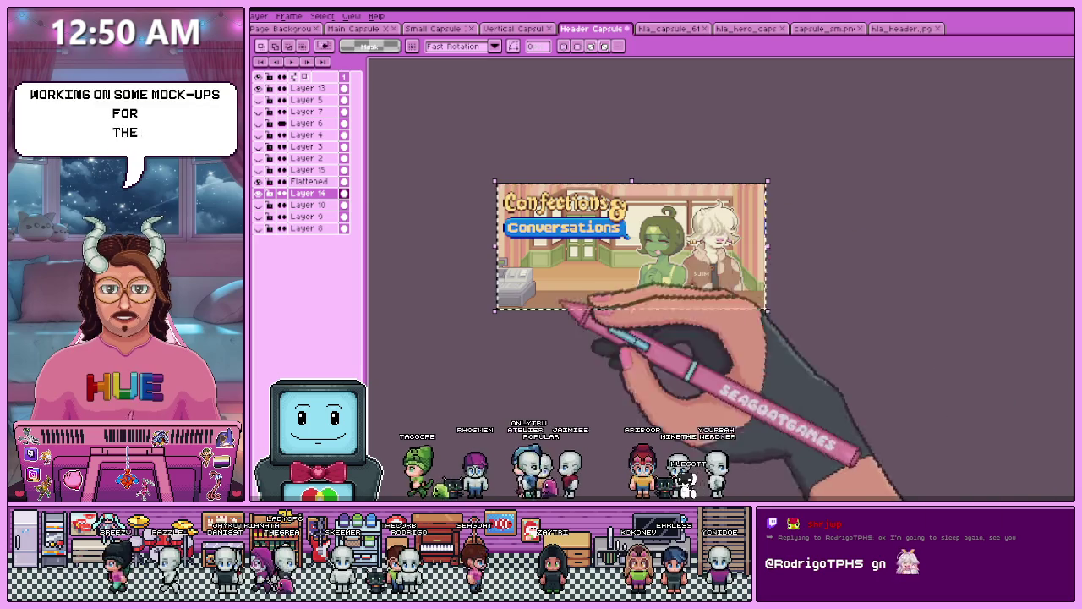
- Zoom and pan over the wide header banner, then bring up the Small Capsule document
scroll(541, 254, up, 2)
scroll(541, 252, up, 1)
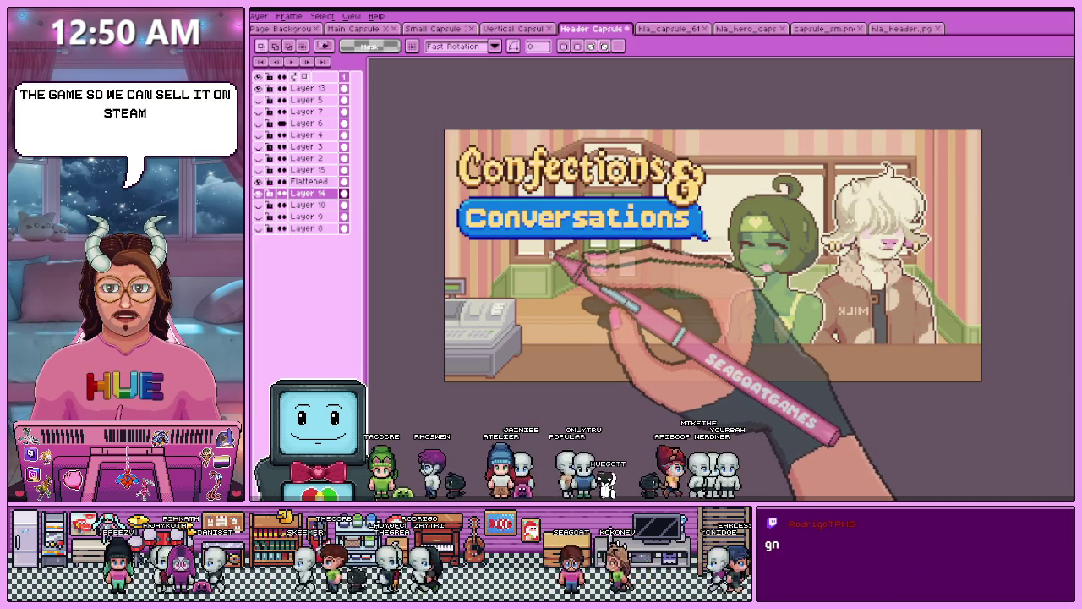
scroll(552, 254, down, 1)
scroll(553, 251, up, 1)
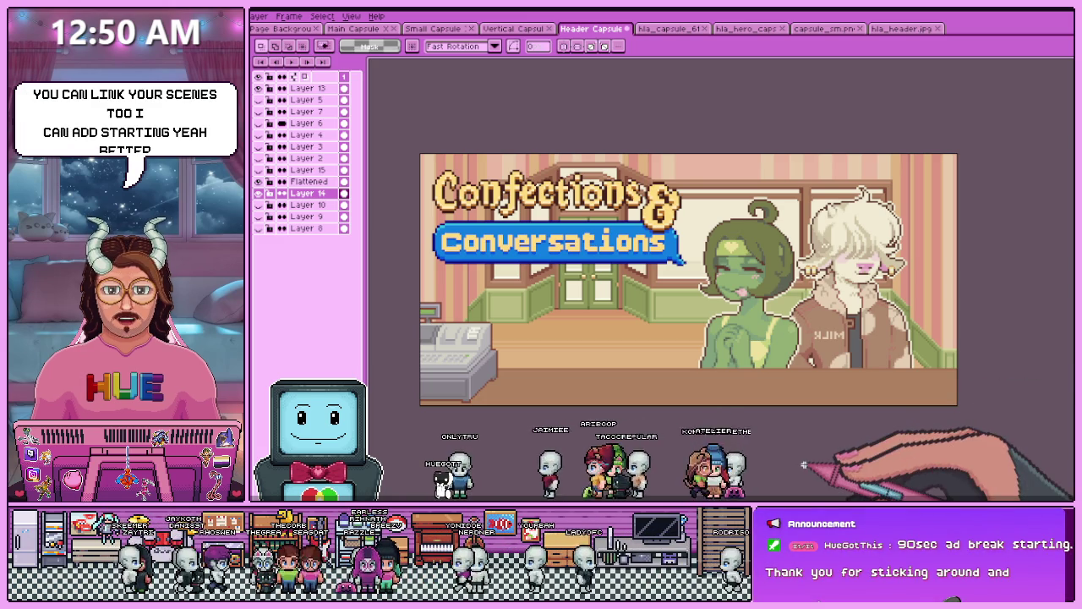
drag(702, 336, 714, 317)
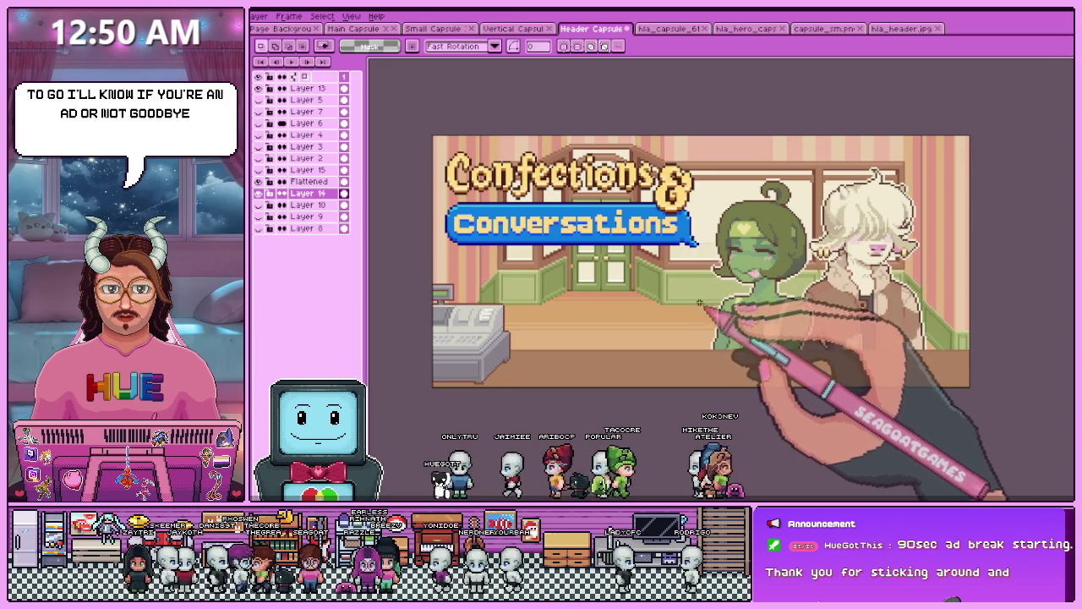
click(433, 28)
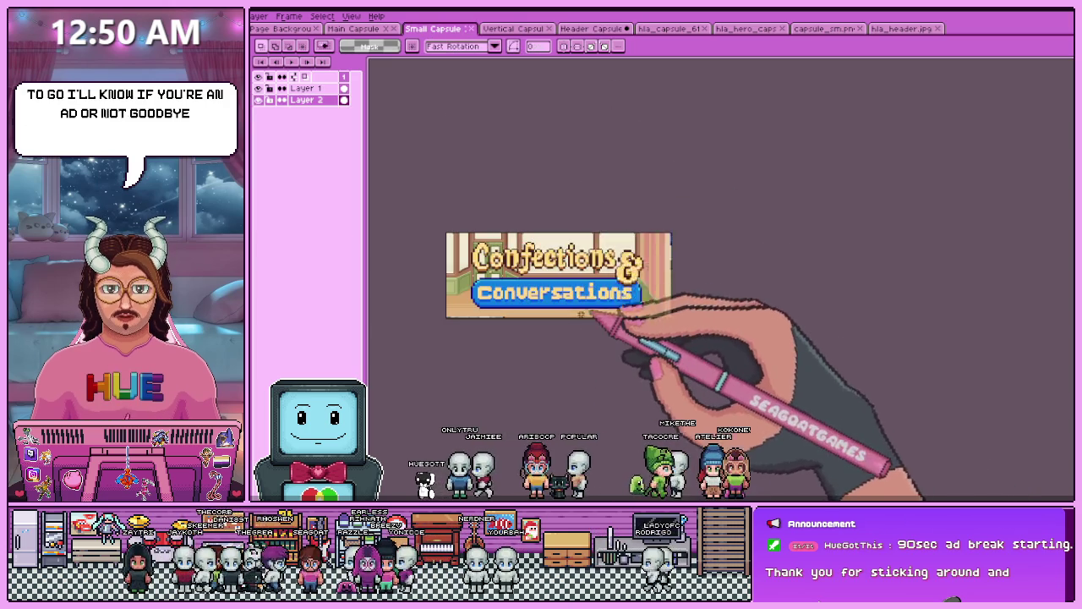
- Select the entire Layer 1 artwork on the Small Capsule
scroll(625, 313, down, 1)
scroll(516, 288, up, 3)
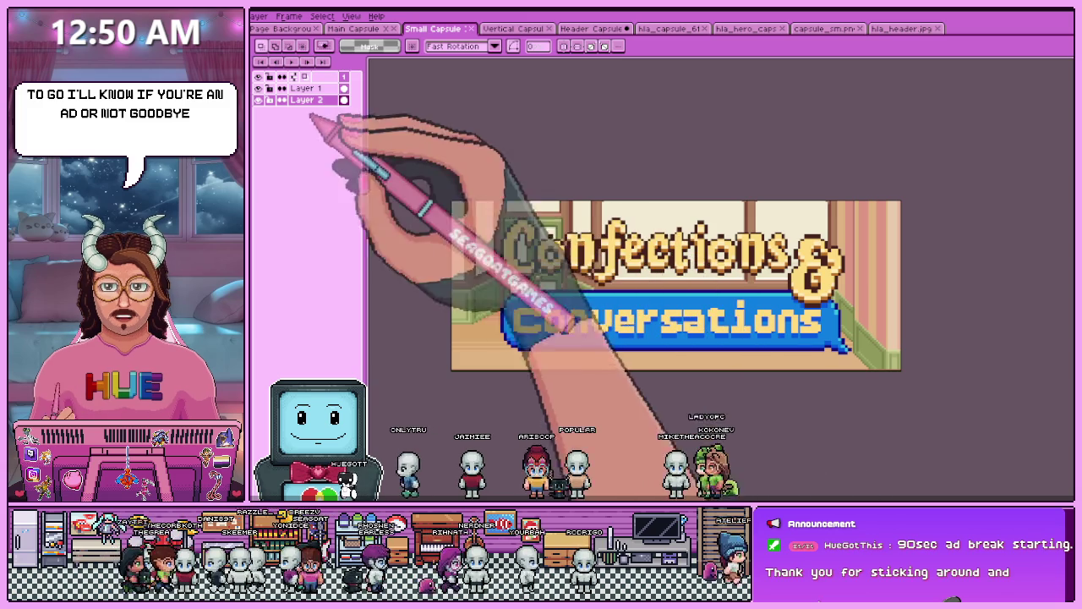
scroll(554, 242, down, 1)
scroll(553, 239, up, 1)
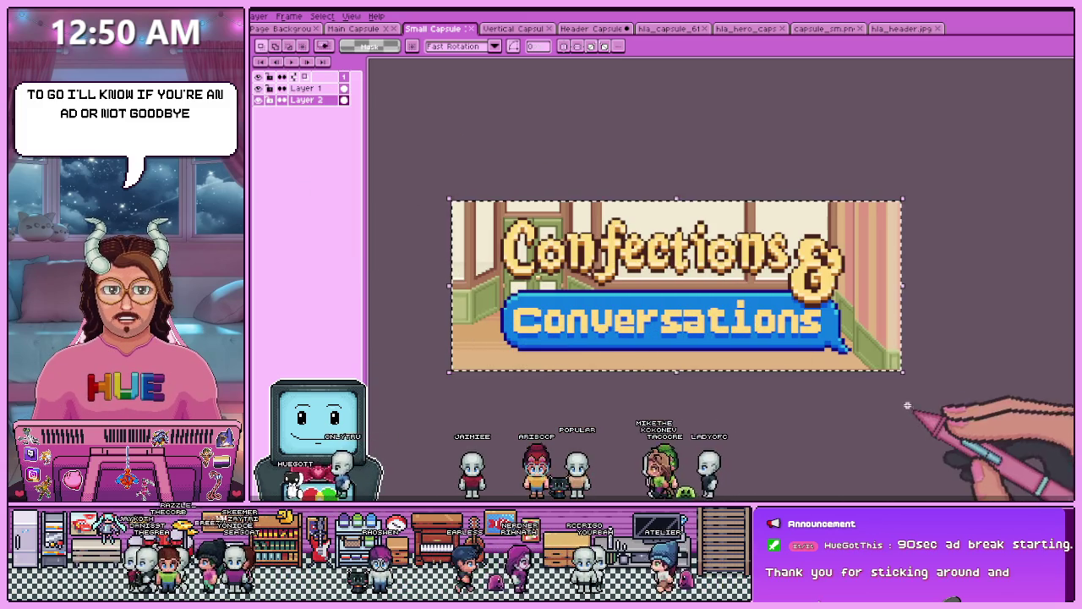
key(ctrl+a)
click(305, 88)
key(ctrl+a)
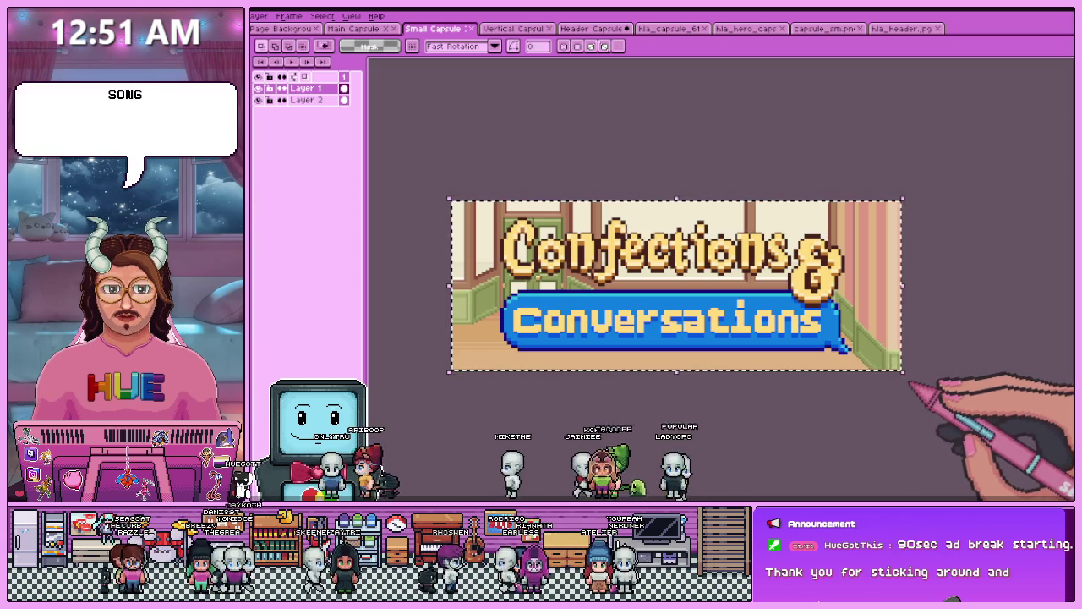
- Undo a stray rotation, scale the title logo to 376x142 and shift it left
drag(911, 385, 918, 351)
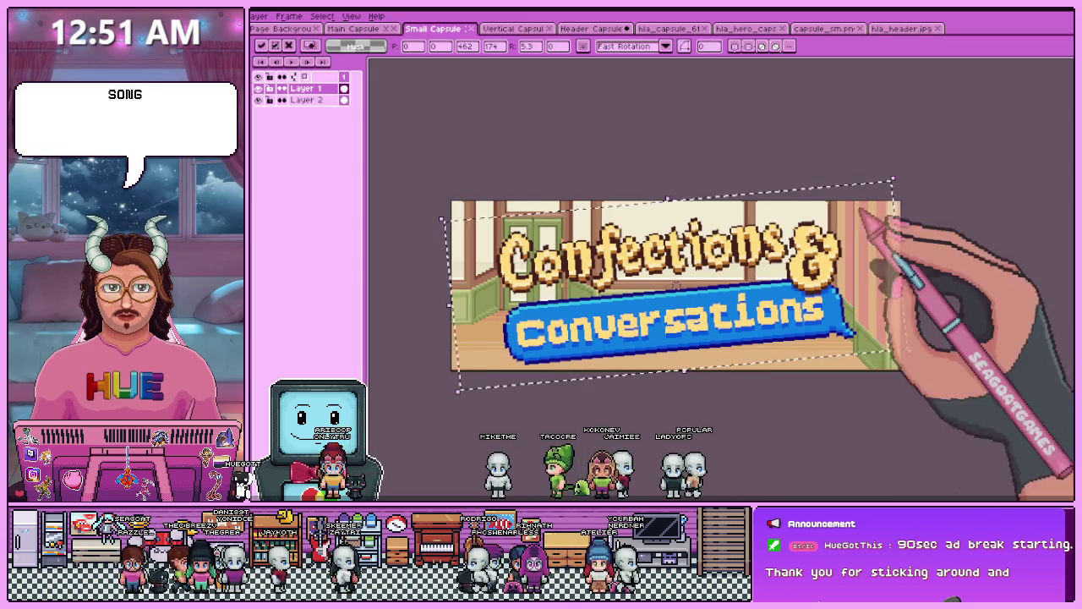
key(Escape)
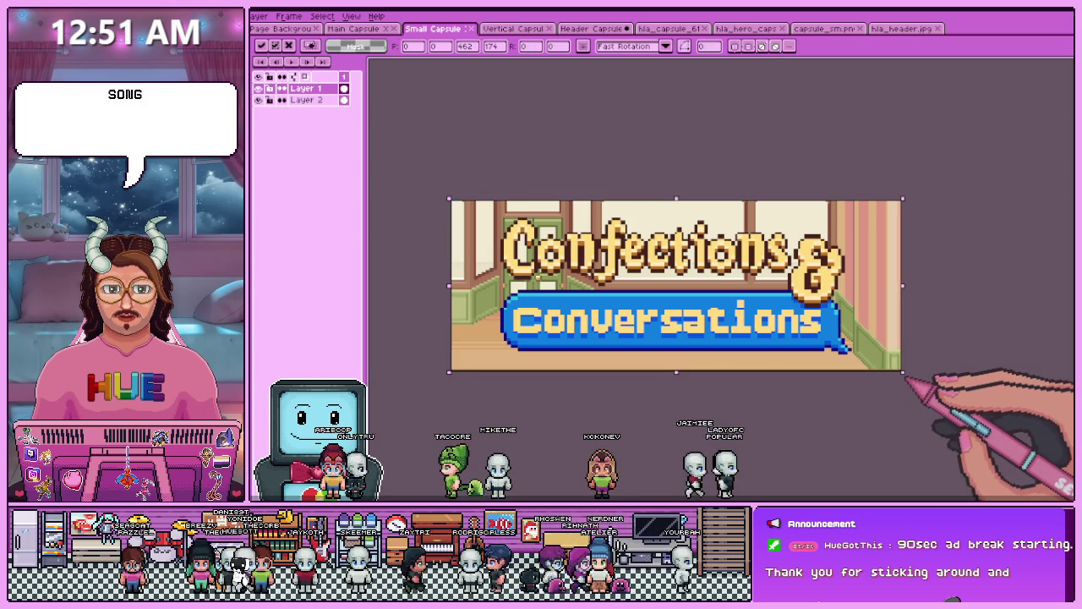
drag(903, 373, 820, 341)
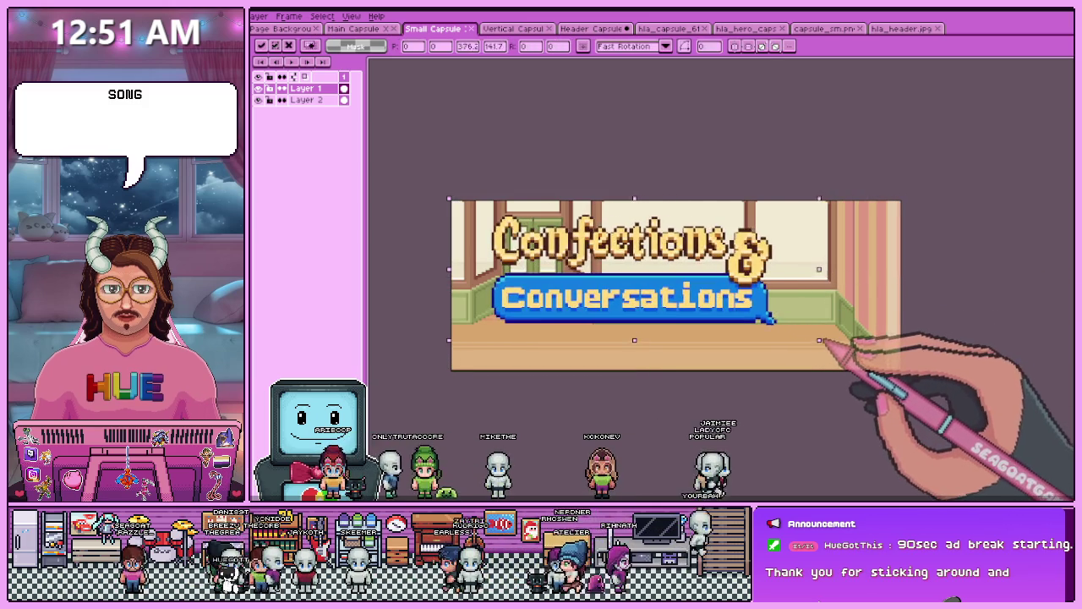
drag(672, 302, 646, 310)
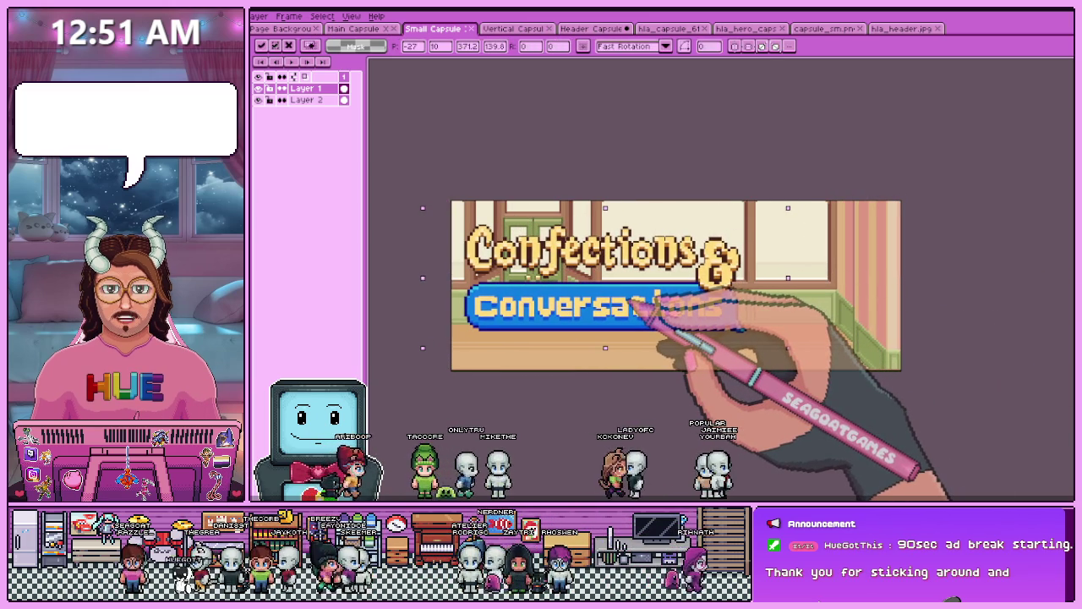
- After glancing at the Half-Life: Alyx reference, marquee-select both characters in the Header Capsule
click(825, 29)
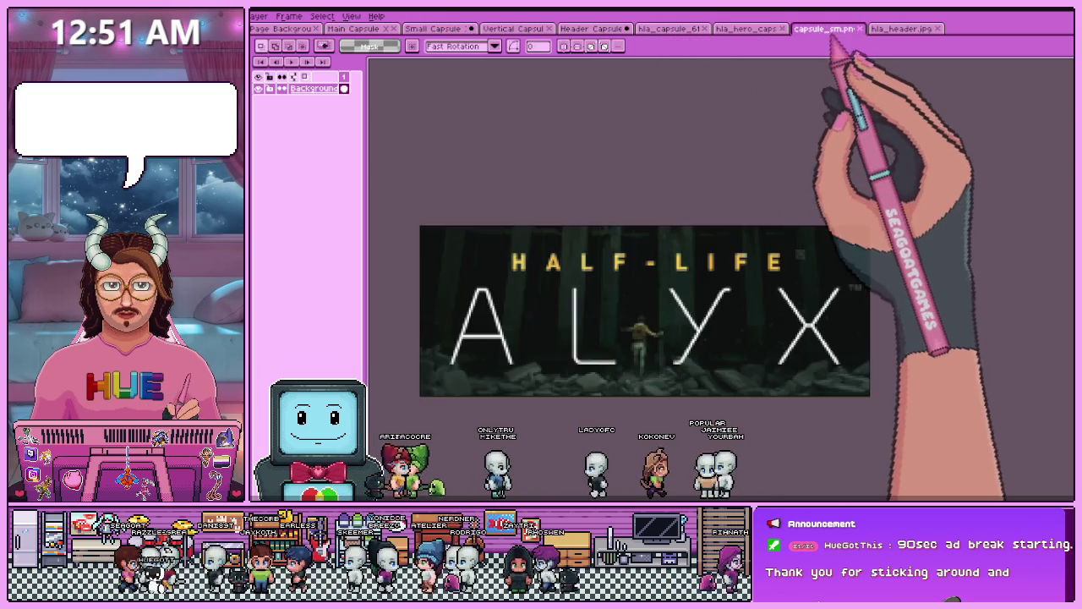
click(592, 29)
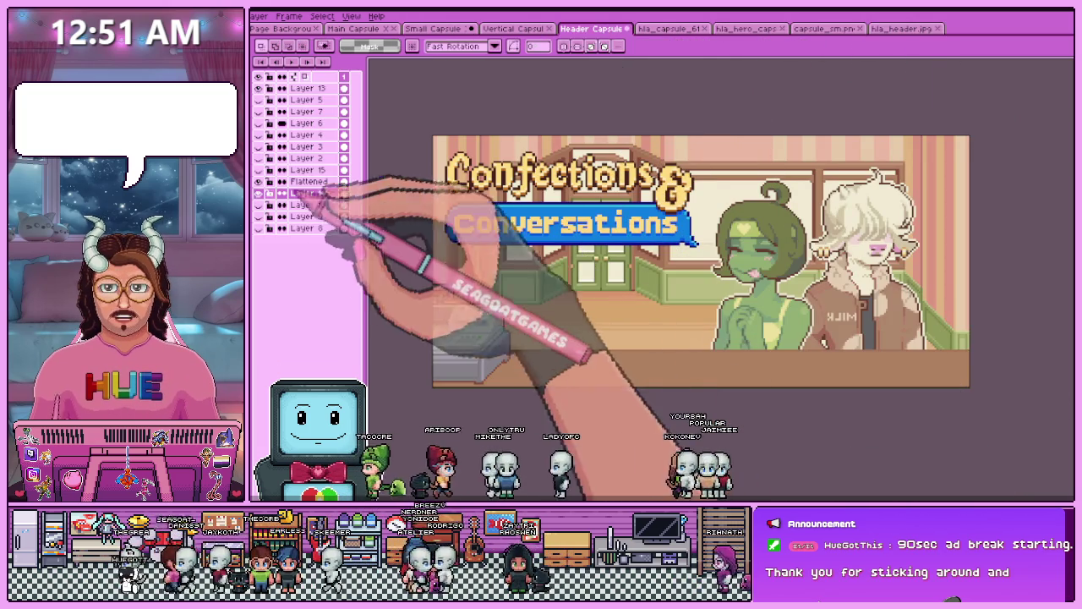
click(258, 193)
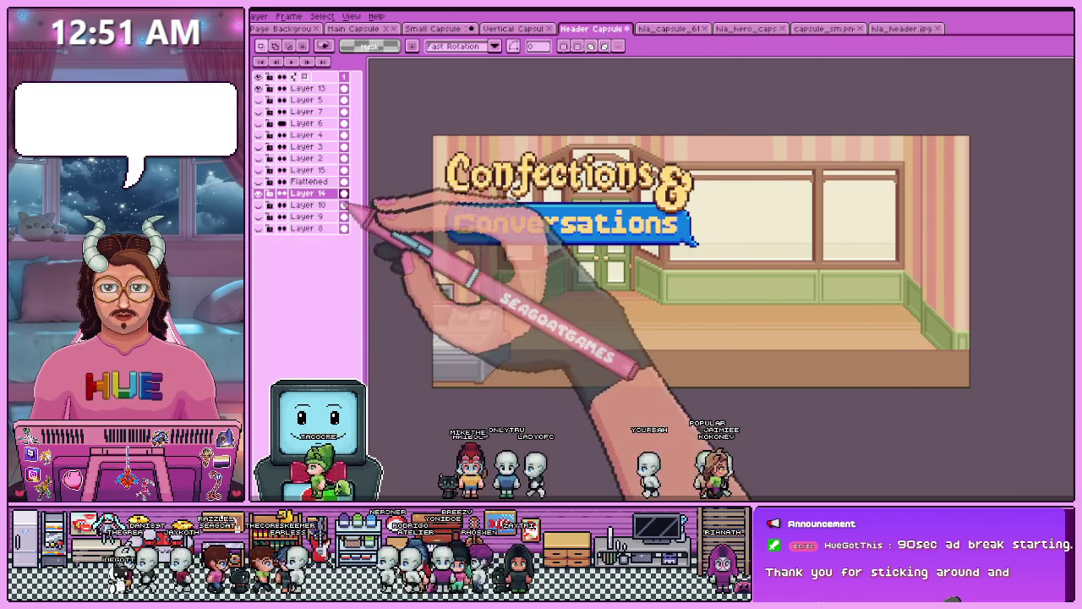
click(258, 193)
drag(674, 135, 970, 389)
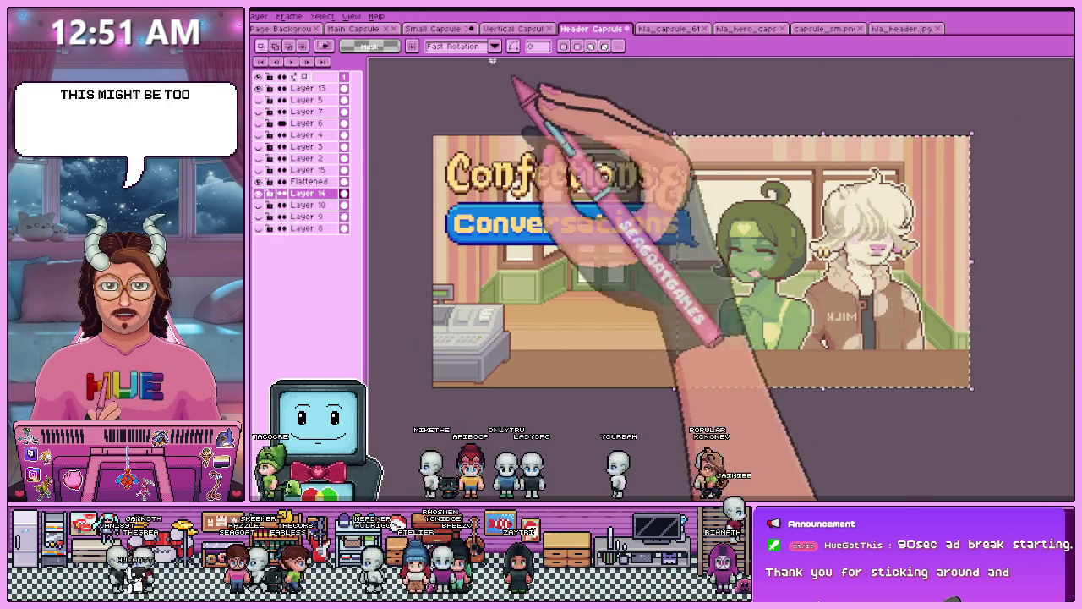
- After an undone first paste, reselect the characters wider on the Header Capsule's Flattened layer
click(433, 28)
key(ctrl+v)
key(ctrl+z)
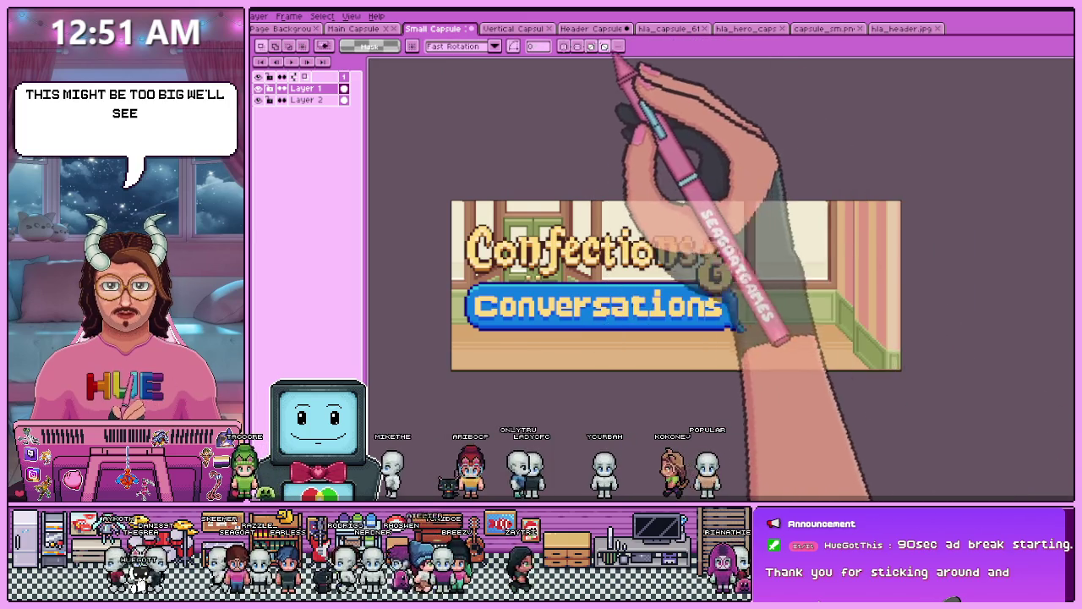
click(592, 28)
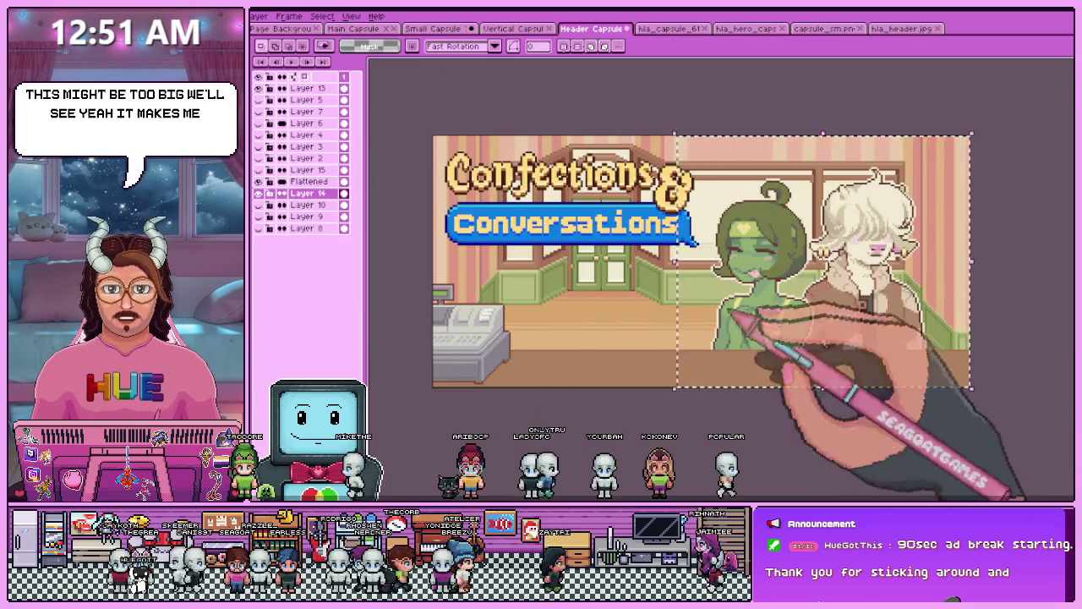
drag(634, 135, 971, 389)
click(309, 181)
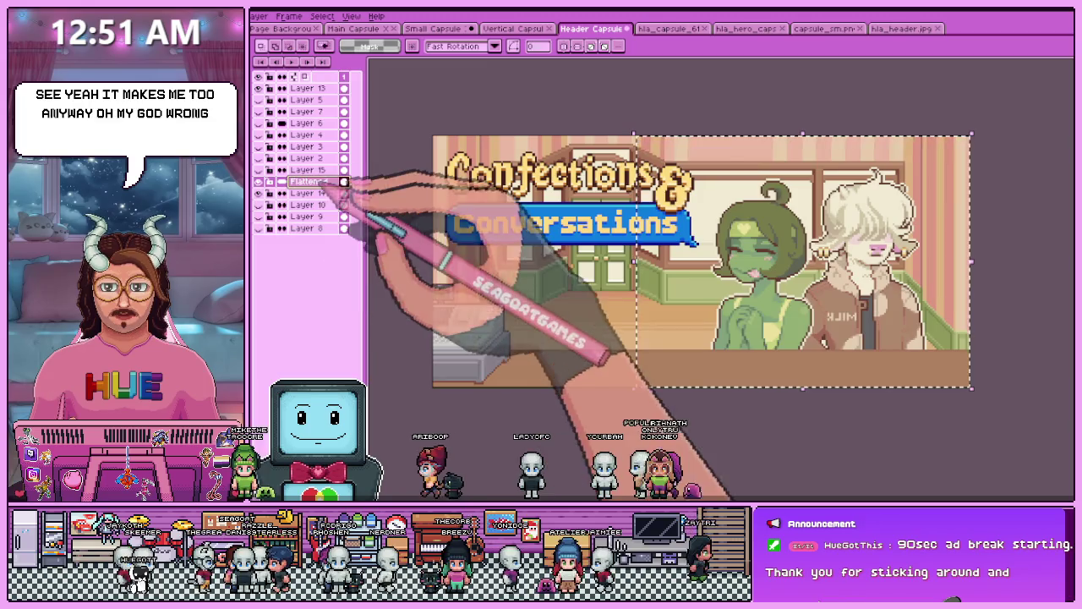
drag(598, 136, 971, 389)
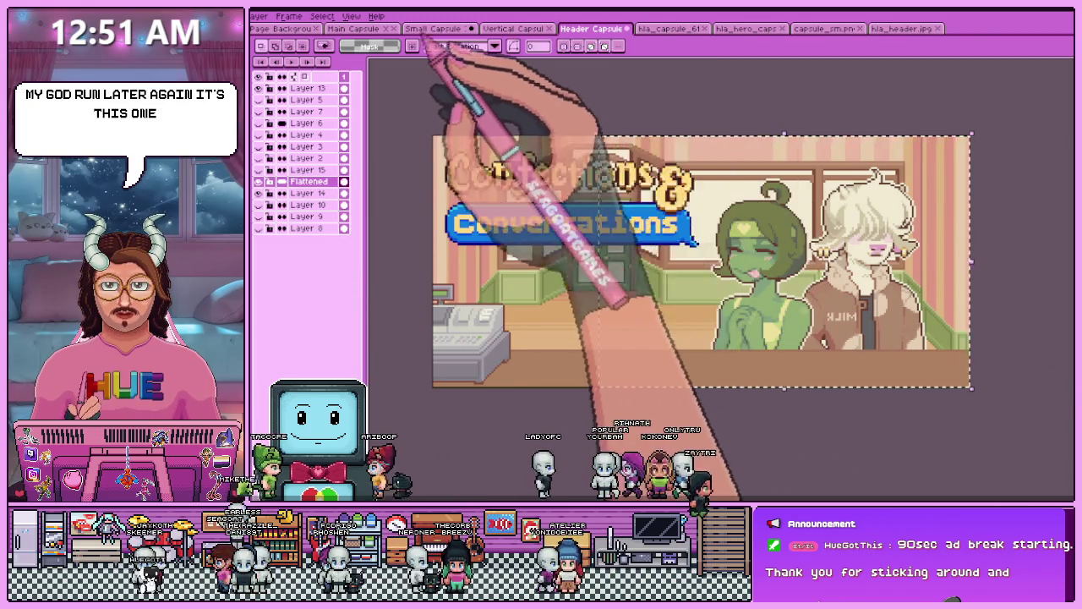
- Return to the Small Capsule banner and zoom in to view the characters' placement
click(433, 29)
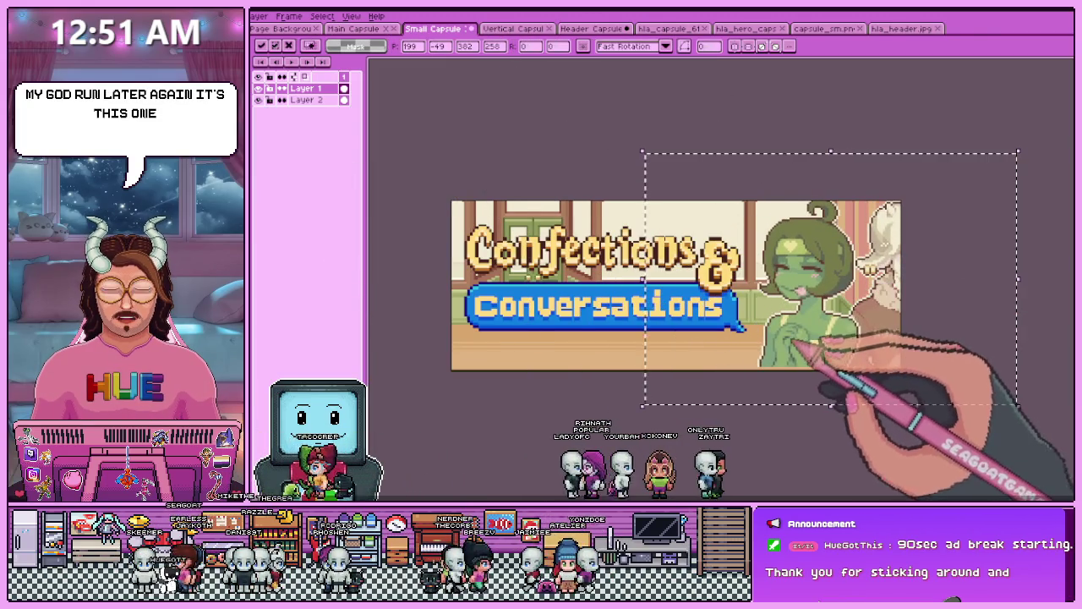
scroll(803, 346, up, 1)
scroll(811, 355, down, 2)
scroll(791, 326, up, 1)
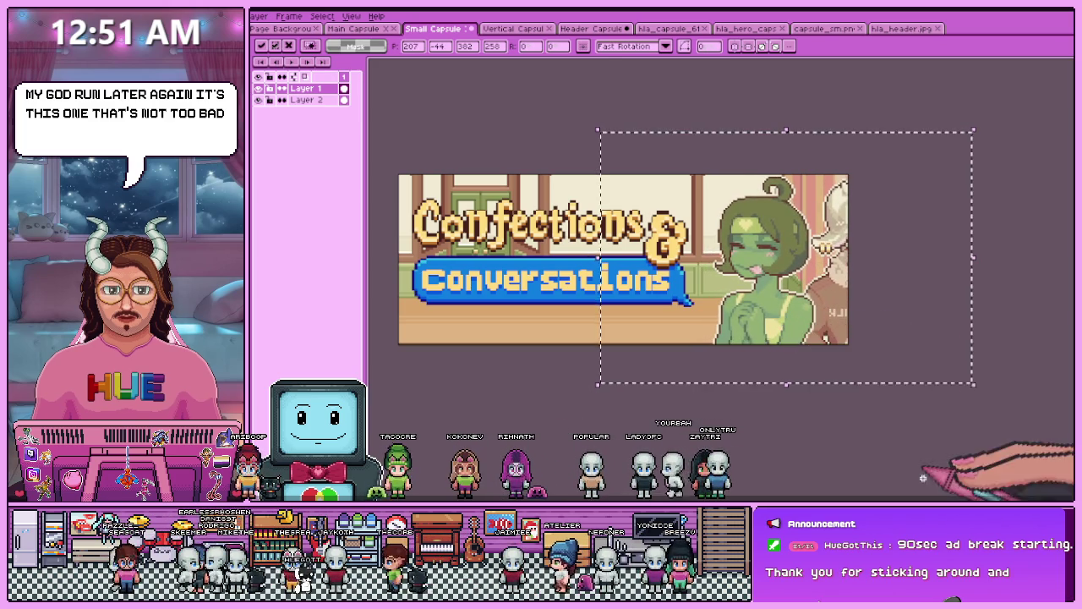
scroll(923, 477, up, 3)
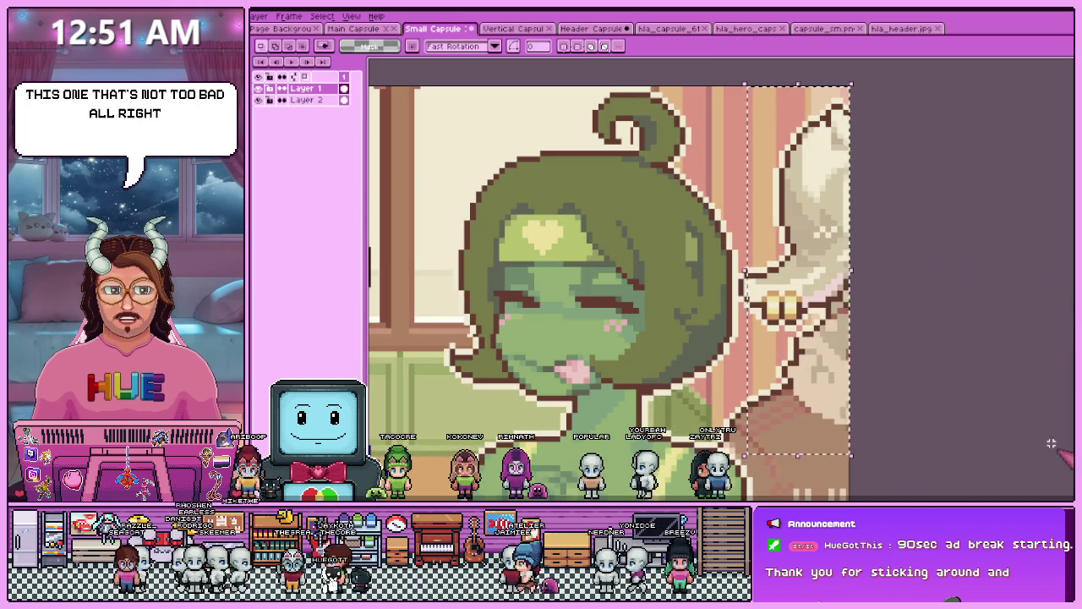
key(ctrl+x)
scroll(783, 329, down, 3)
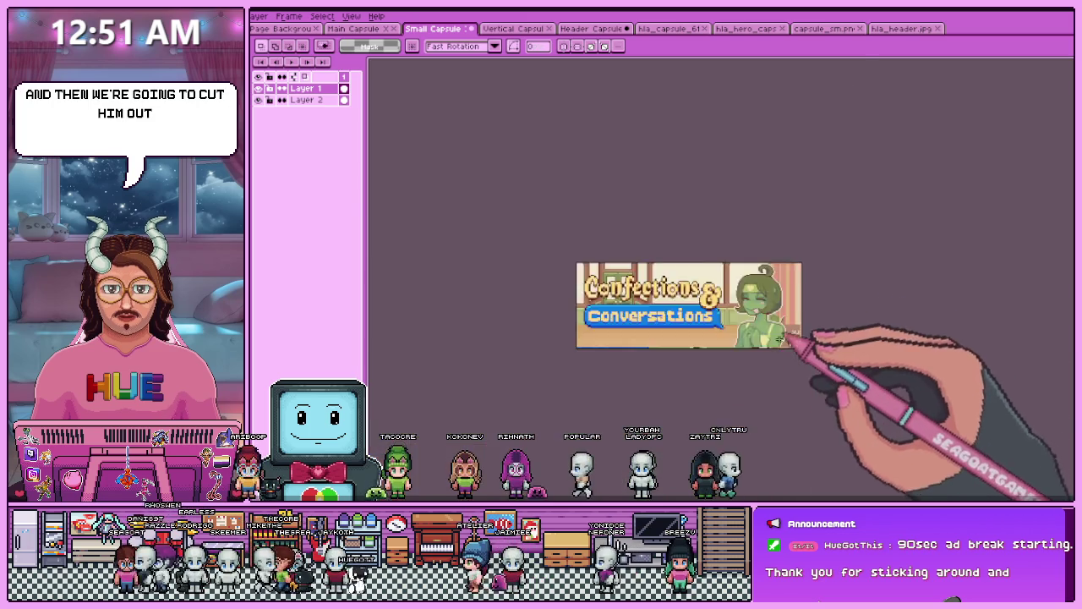
scroll(797, 339, up, 4)
scroll(810, 313, up, 2)
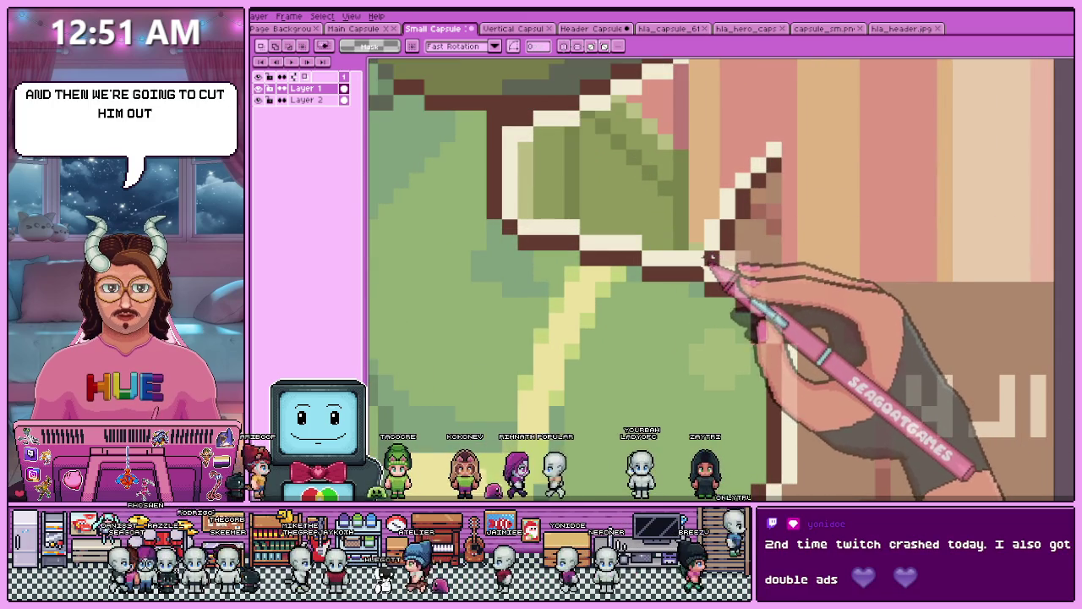
scroll(857, 435, down, 3)
scroll(802, 188, up, 2)
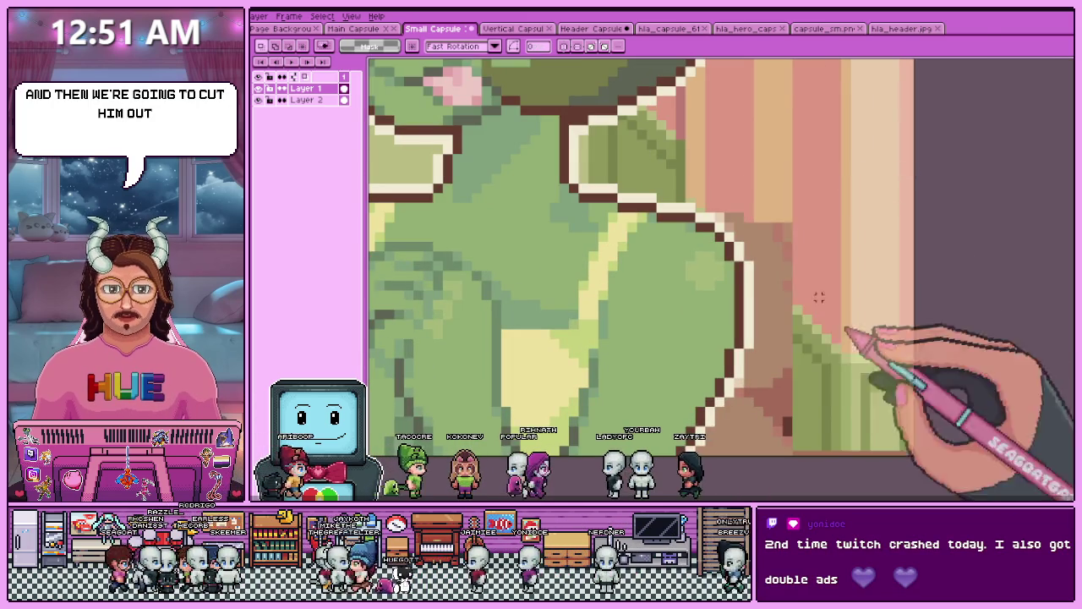
drag(718, 214, 791, 225)
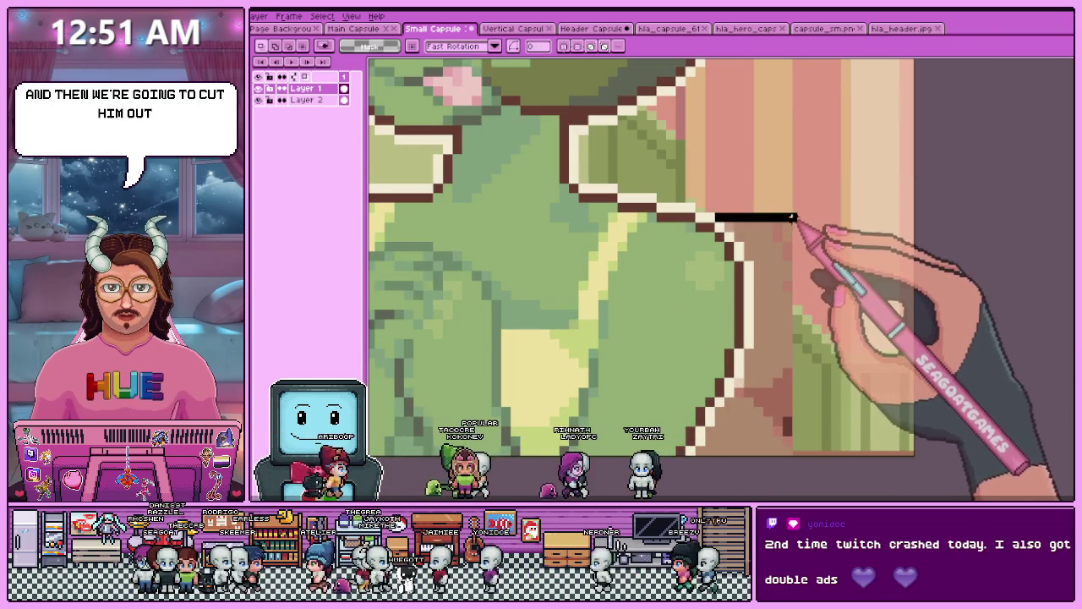
scroll(788, 228, up, 2)
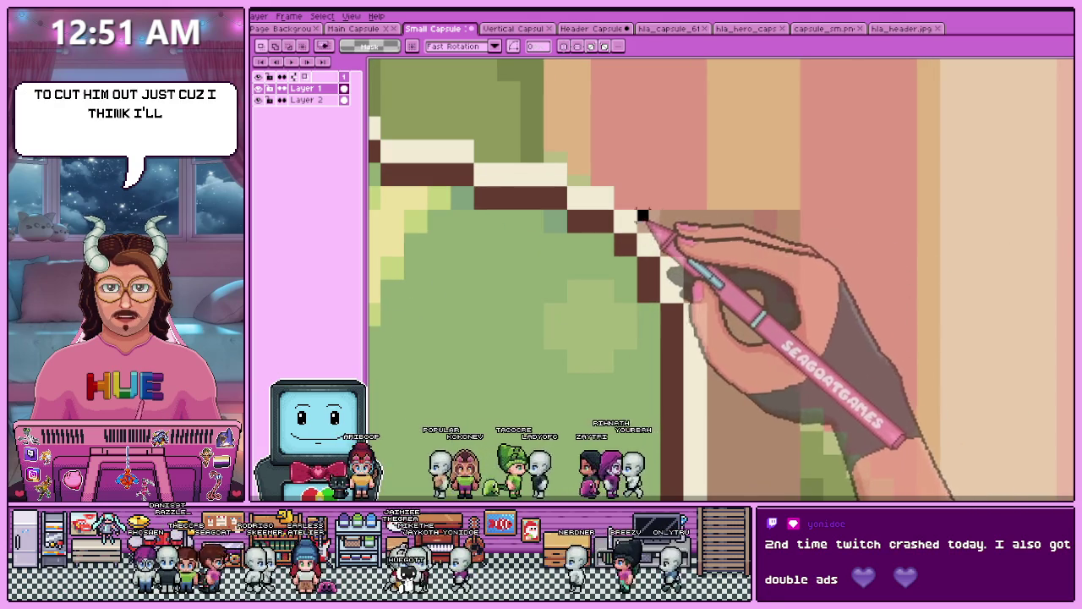
scroll(719, 246, down, 2)
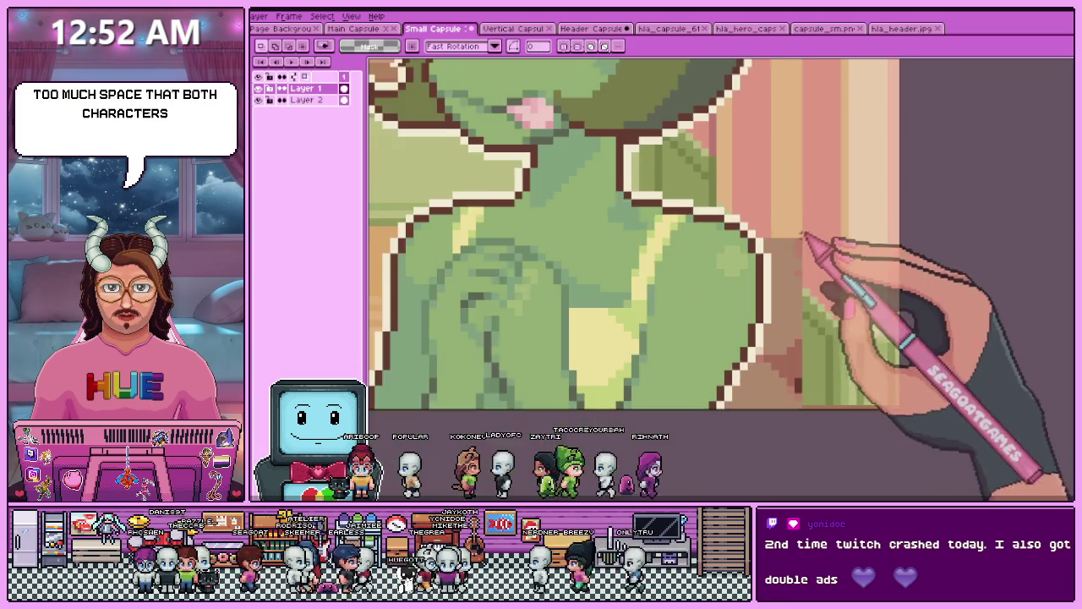
scroll(821, 290, up, 2)
scroll(857, 380, down, 2)
scroll(801, 342, up, 2)
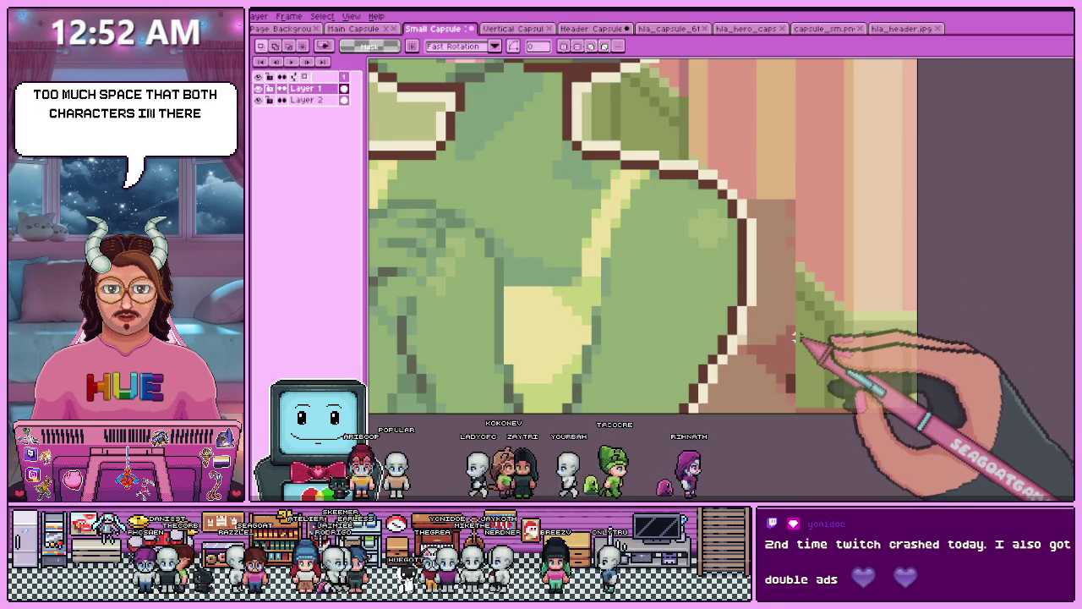
scroll(790, 333, down, 1)
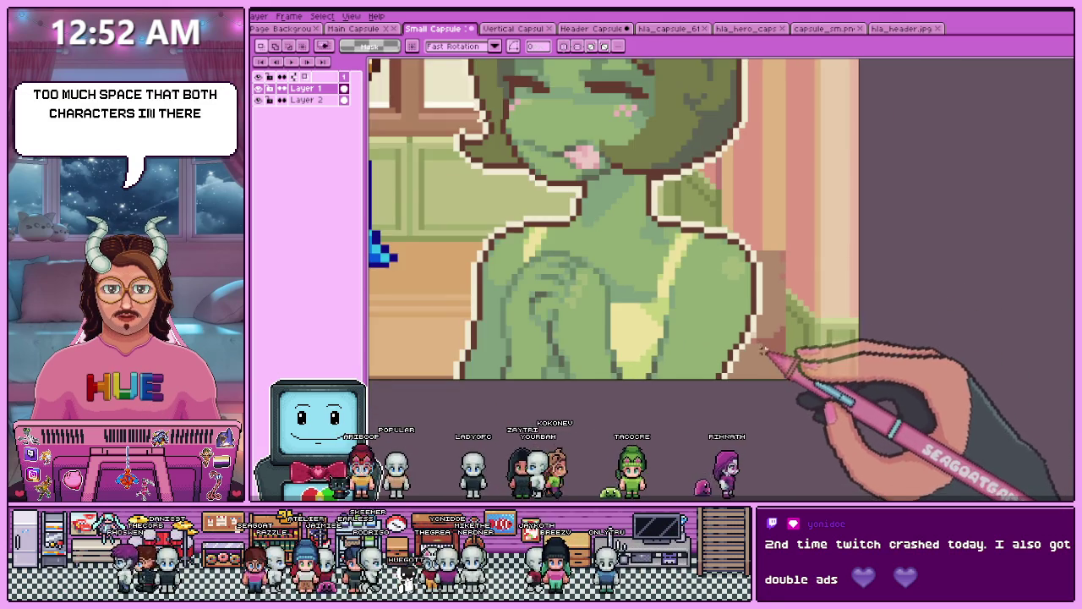
scroll(763, 351, up, 2)
drag(752, 202, 879, 479)
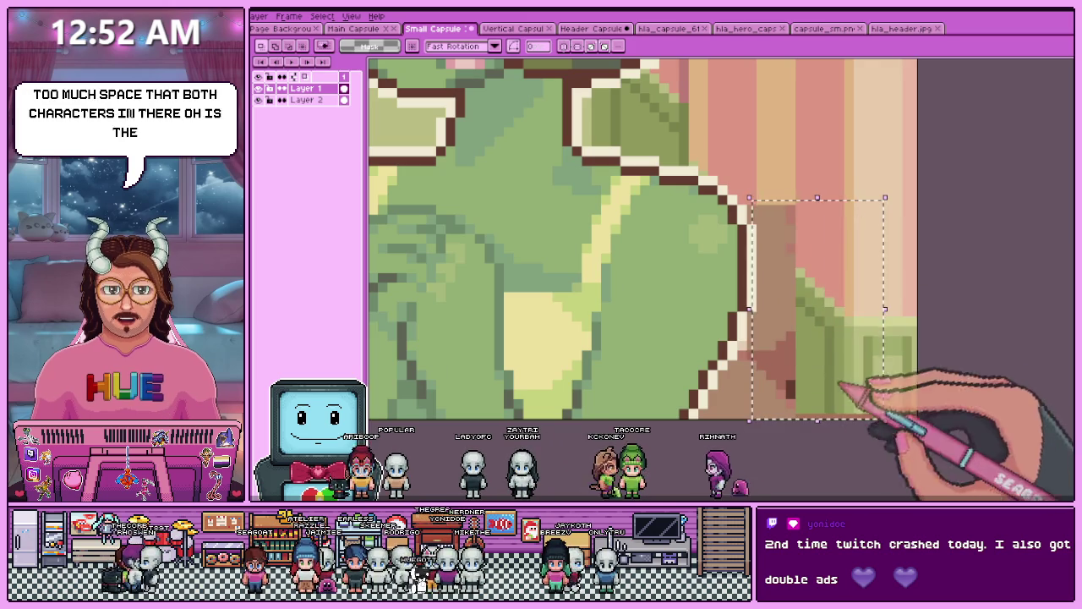
scroll(713, 138, up, 1)
scroll(718, 225, down, 2)
scroll(725, 217, up, 2)
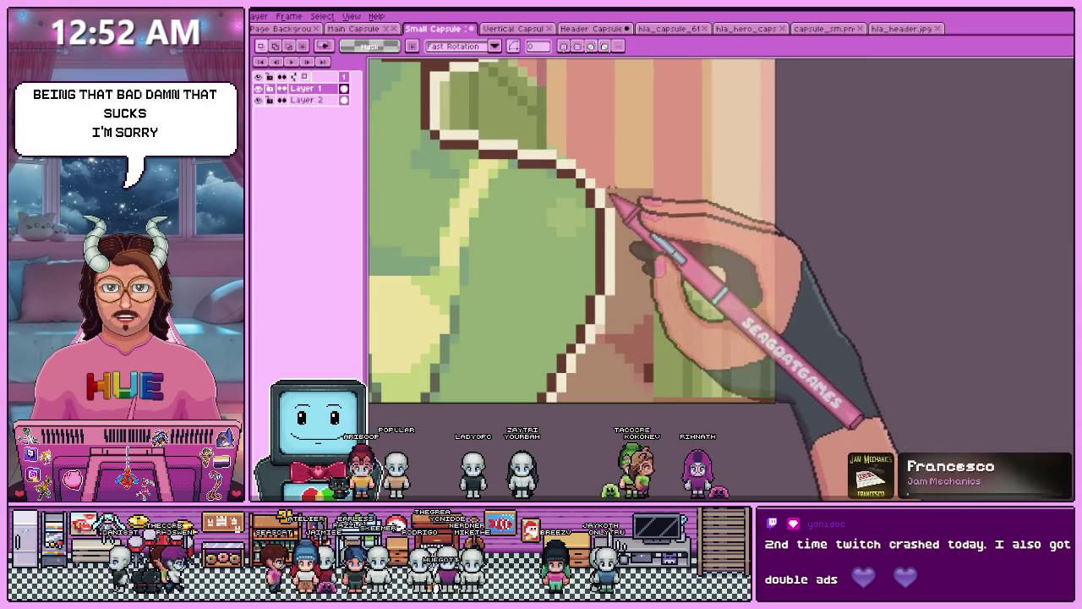
scroll(611, 194, up, 1)
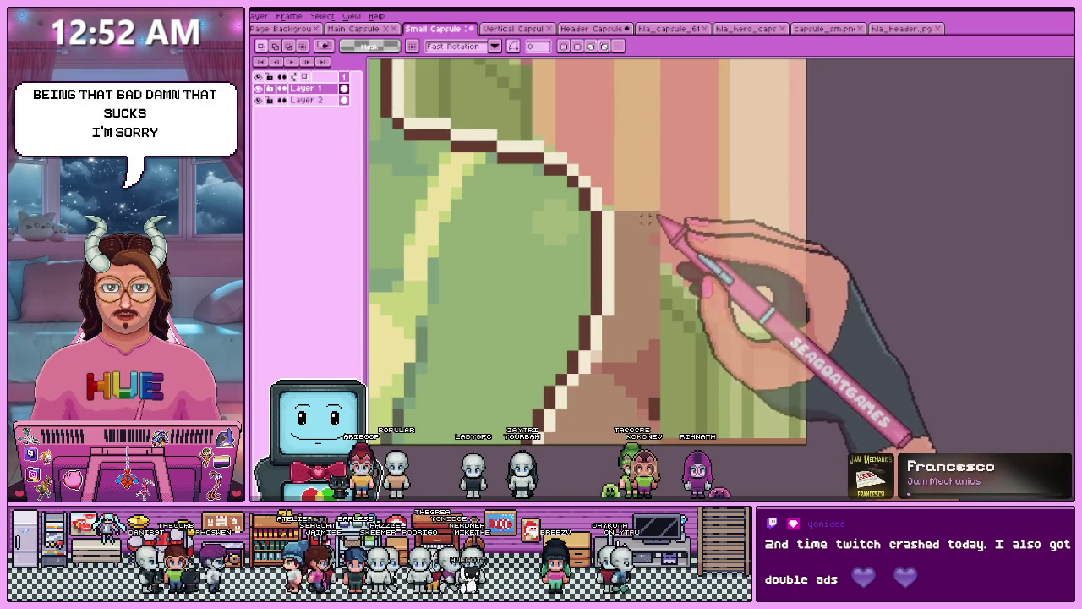
drag(617, 213, 703, 398)
scroll(630, 366, up, 1)
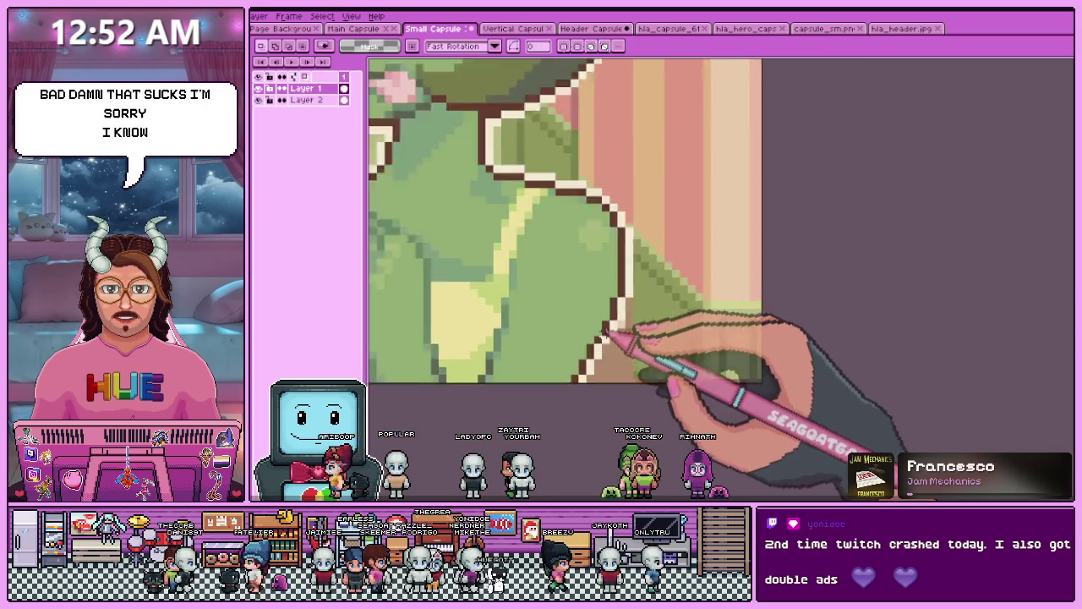
scroll(633, 279, up, 1)
drag(629, 239, 711, 406)
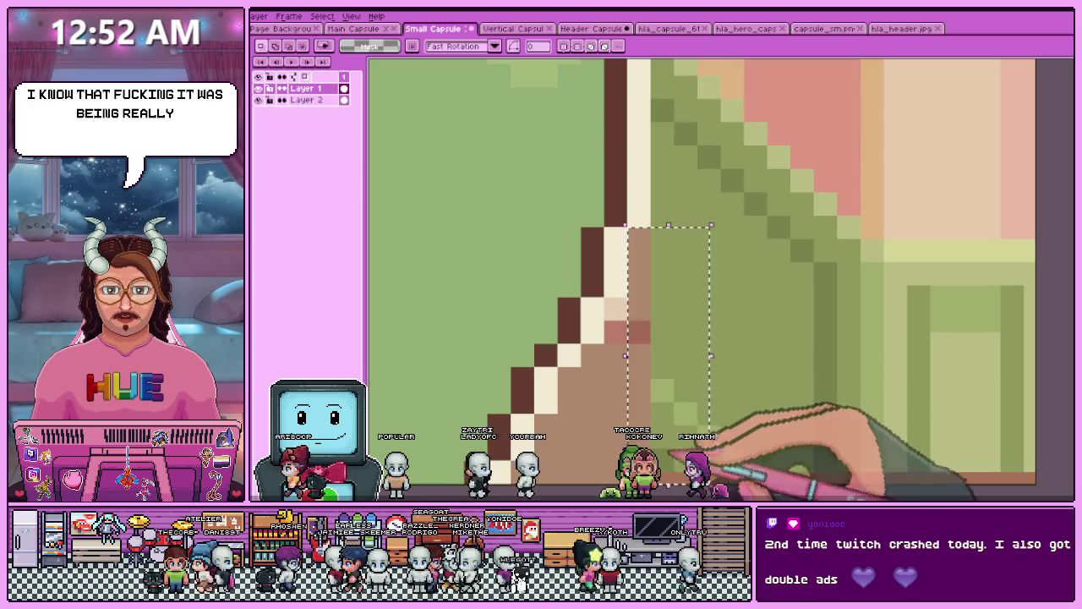
click(616, 242)
scroll(609, 278, down, 1)
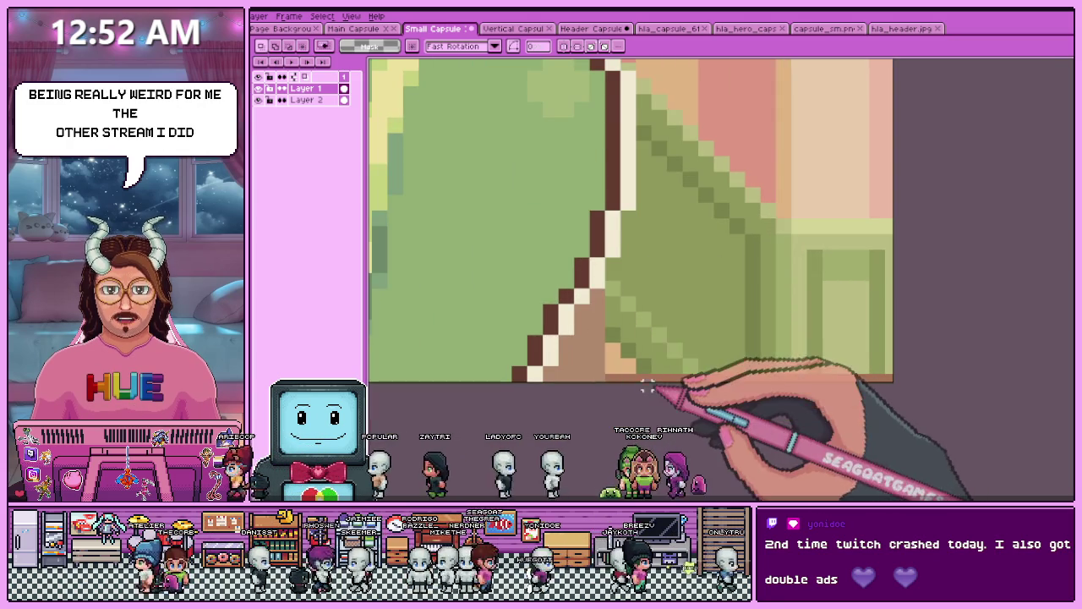
mouse_move(602, 370)
mouse_down()
mouse_move(540, 372)
mouse_move(628, 362)
mouse_up()
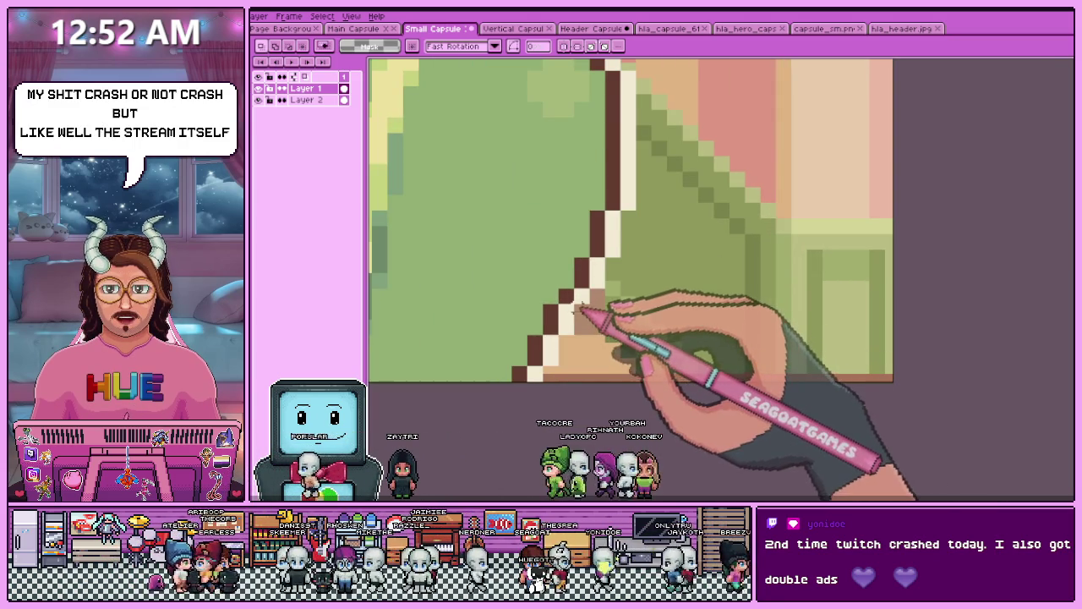
scroll(635, 350, down, 5)
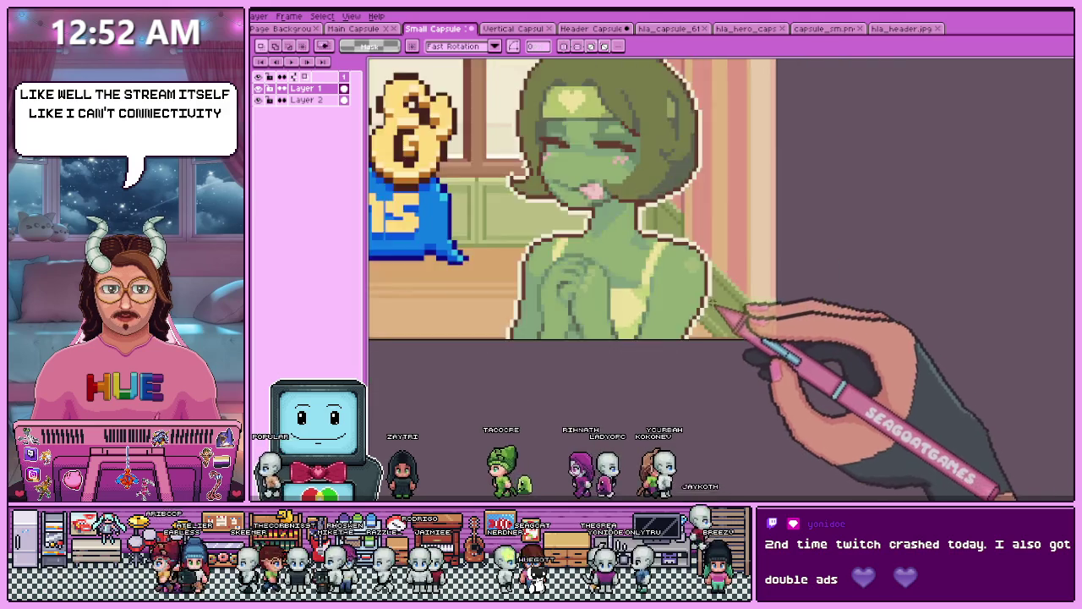
scroll(645, 346, up, 2)
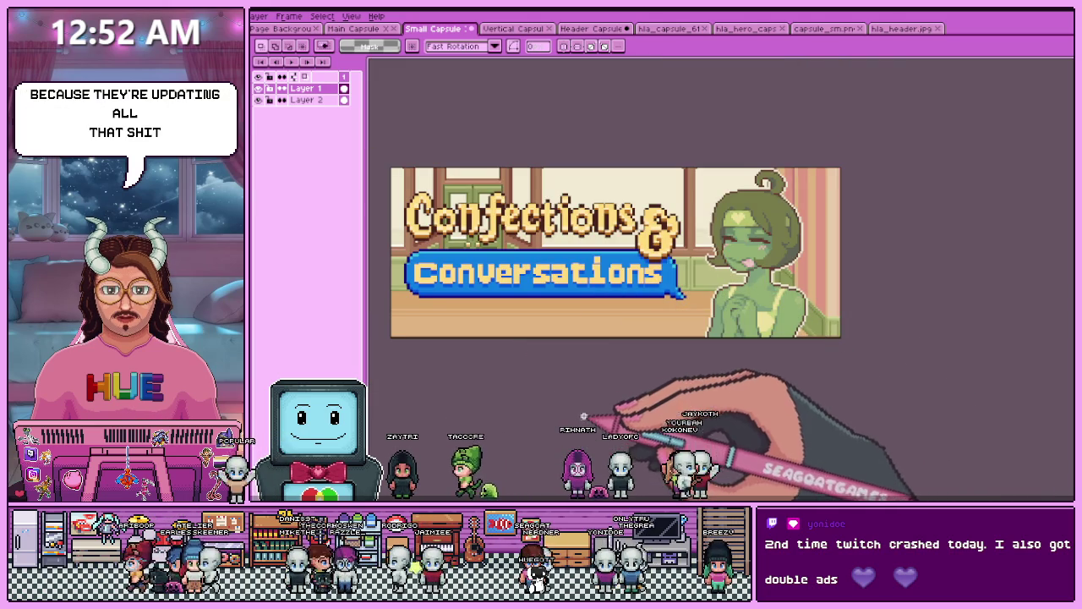
key(ctrl+alt+shift+s)
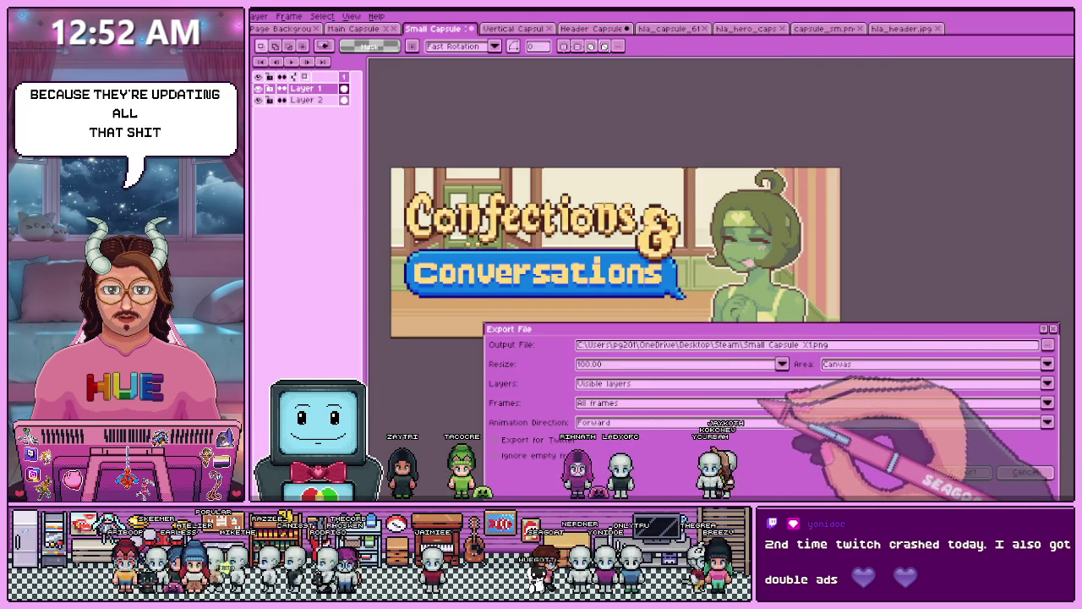
- Export Small Capsule X1.png, then clear the character selection in the Header Capsule
click(962, 472)
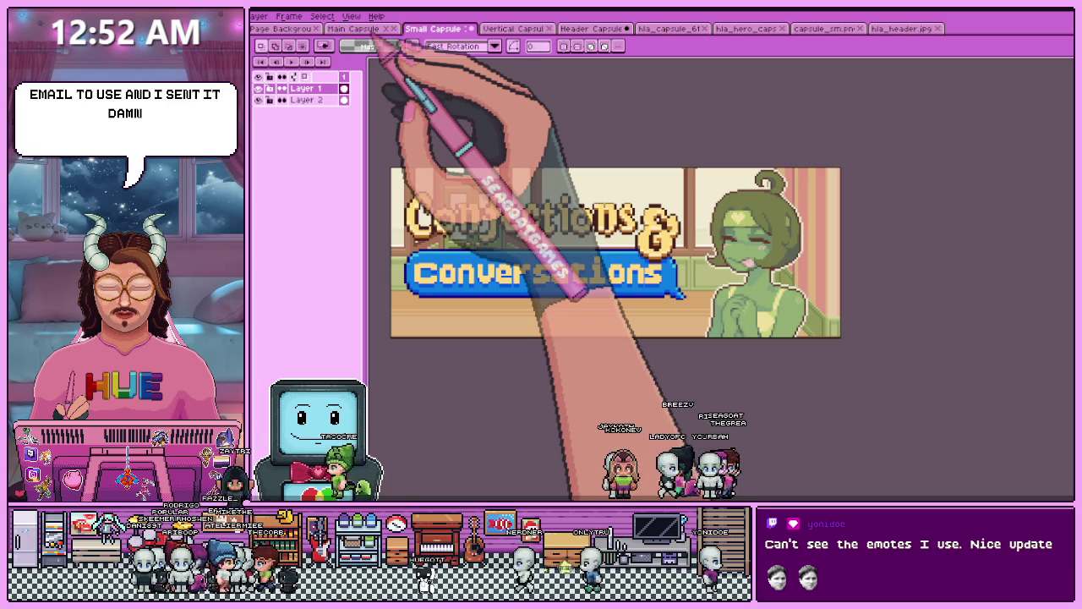
click(592, 28)
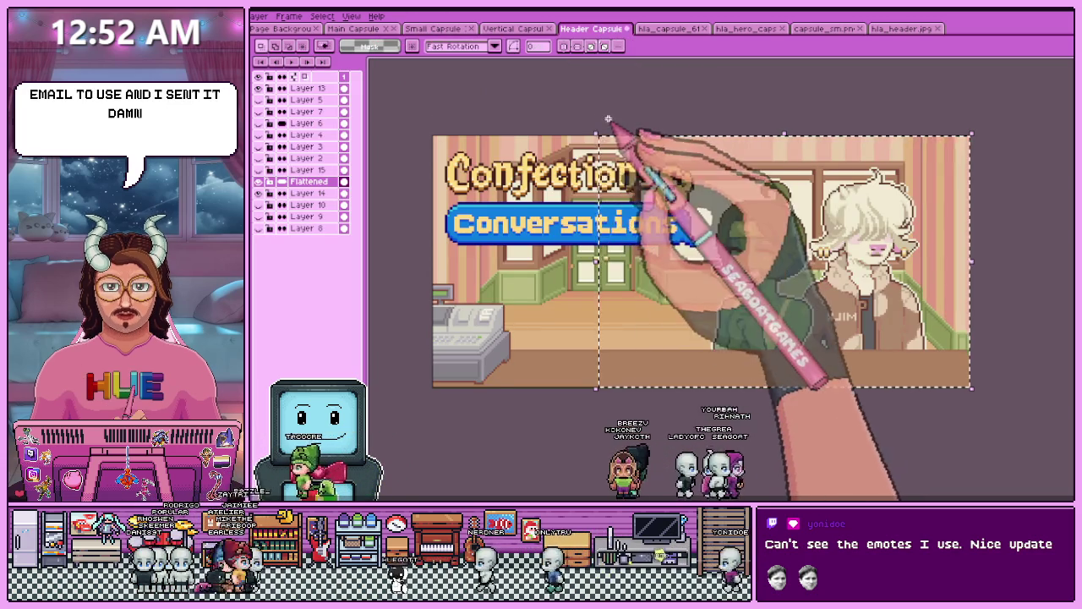
click(551, 157)
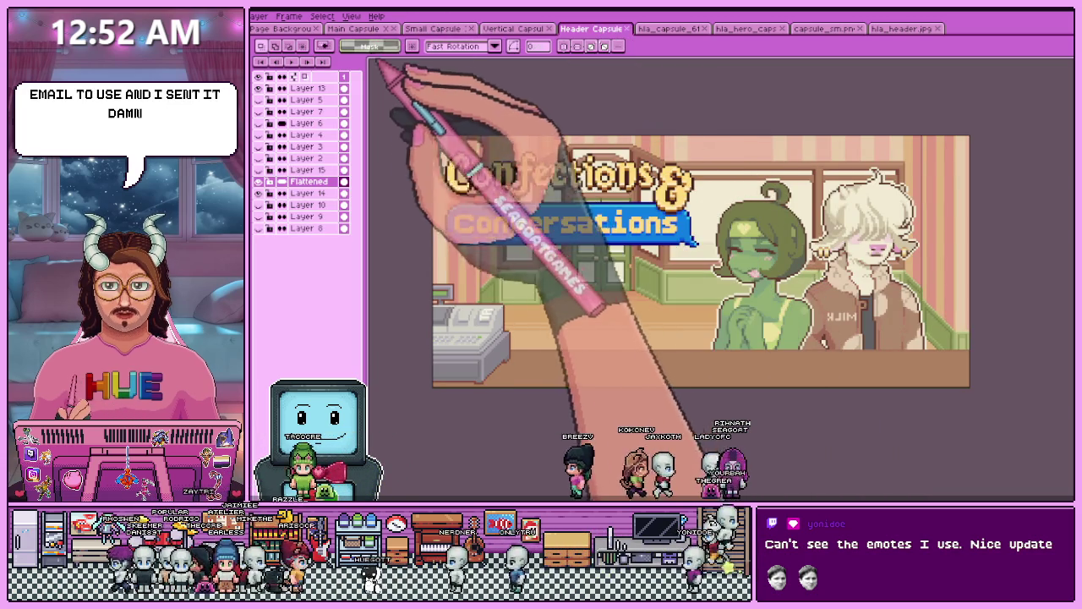
- Take the café background from the Header Capsule's layers over to the Main Capsule
click(353, 28)
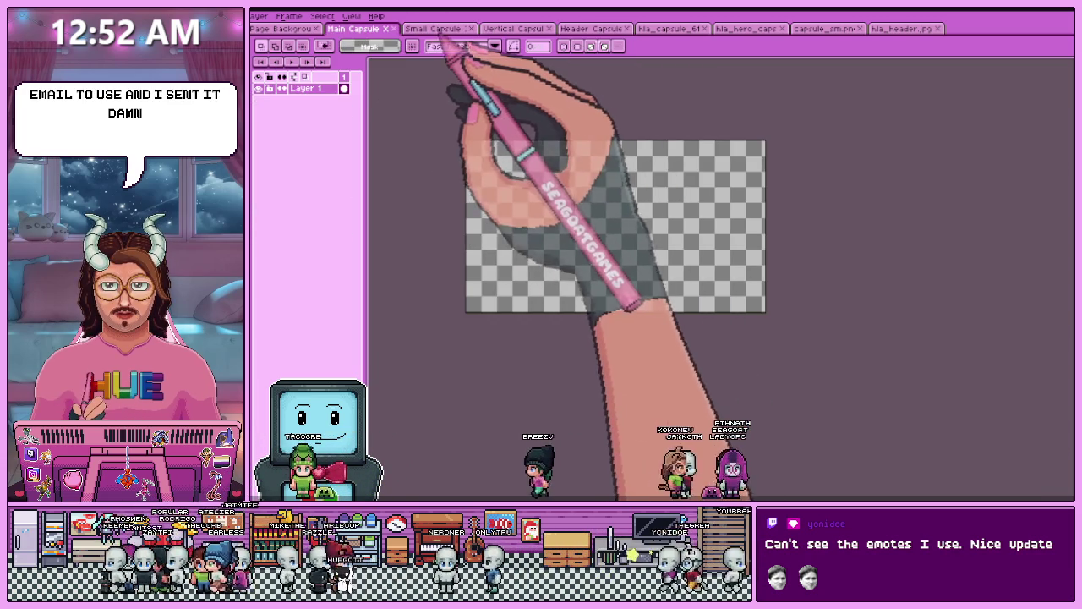
click(433, 27)
click(353, 27)
click(433, 28)
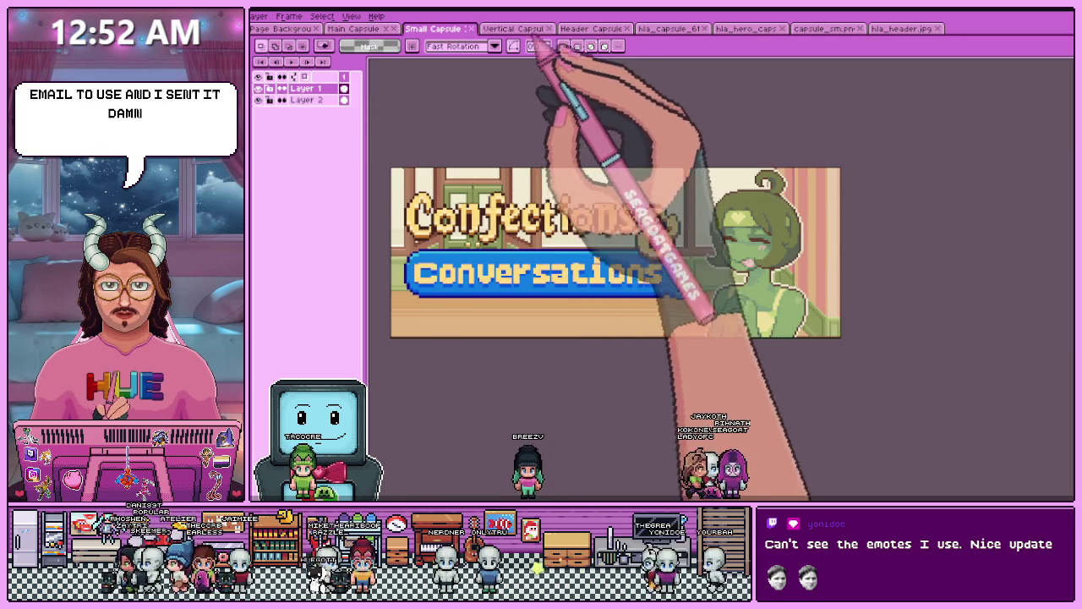
click(591, 28)
click(258, 181)
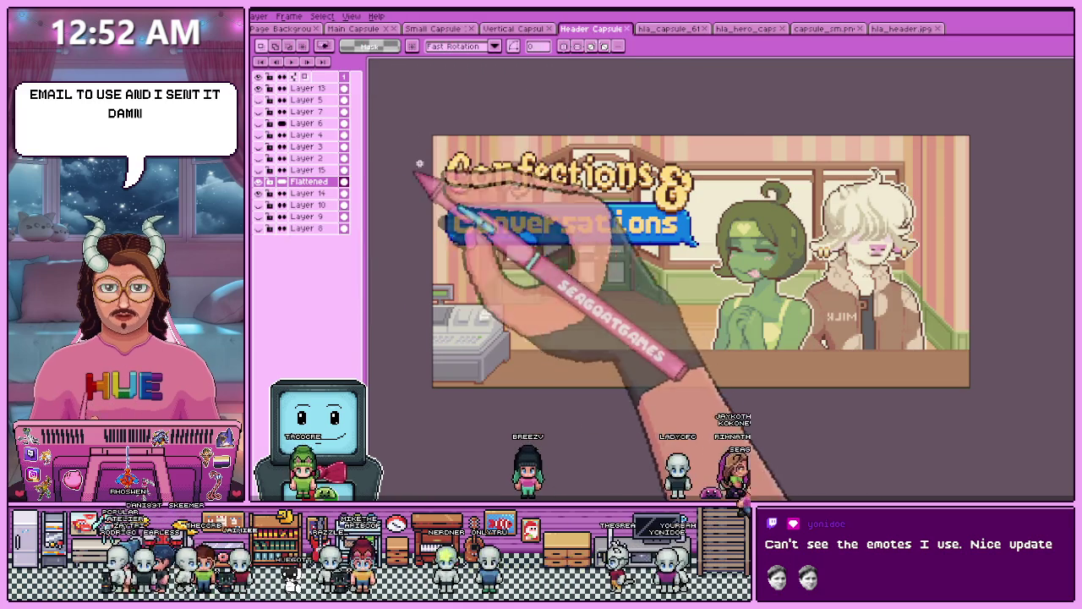
click(338, 194)
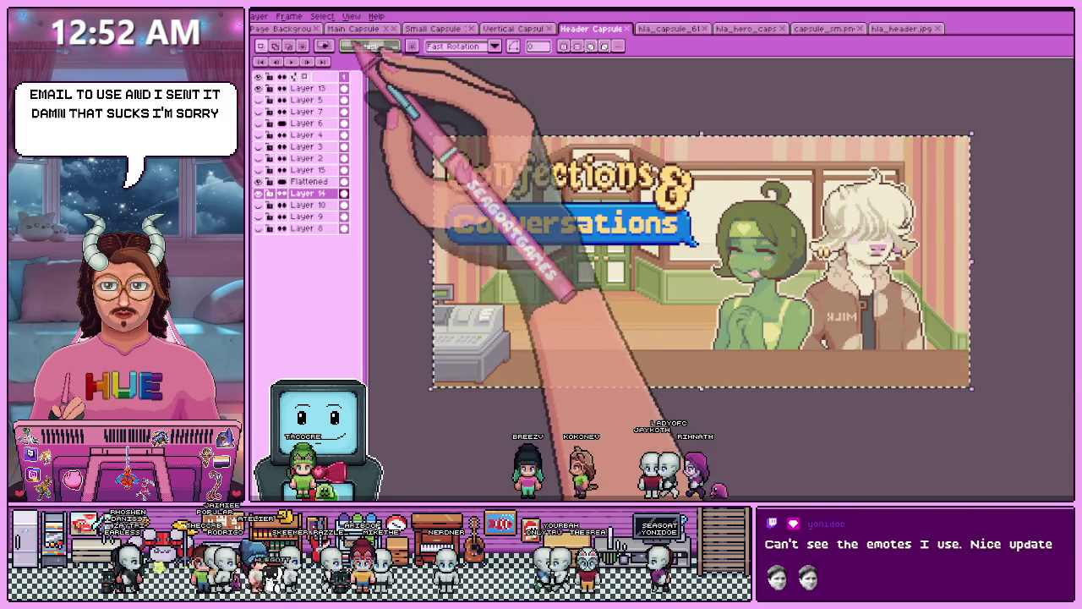
click(433, 28)
click(354, 28)
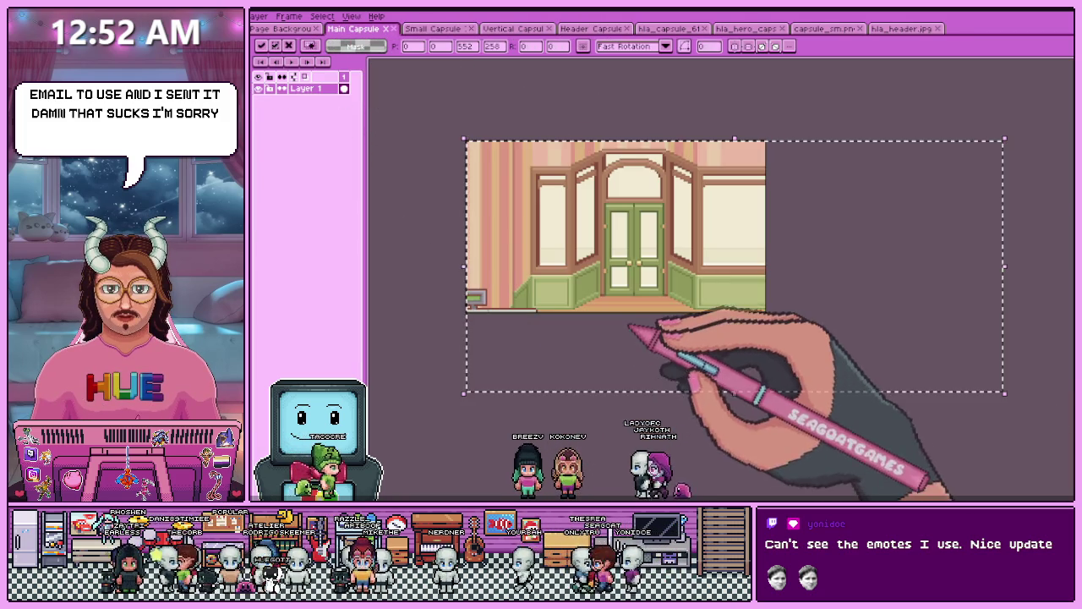
- Drop the pasted background and compare the Main and Header Capsule canvas sizes without changes
key(Escape)
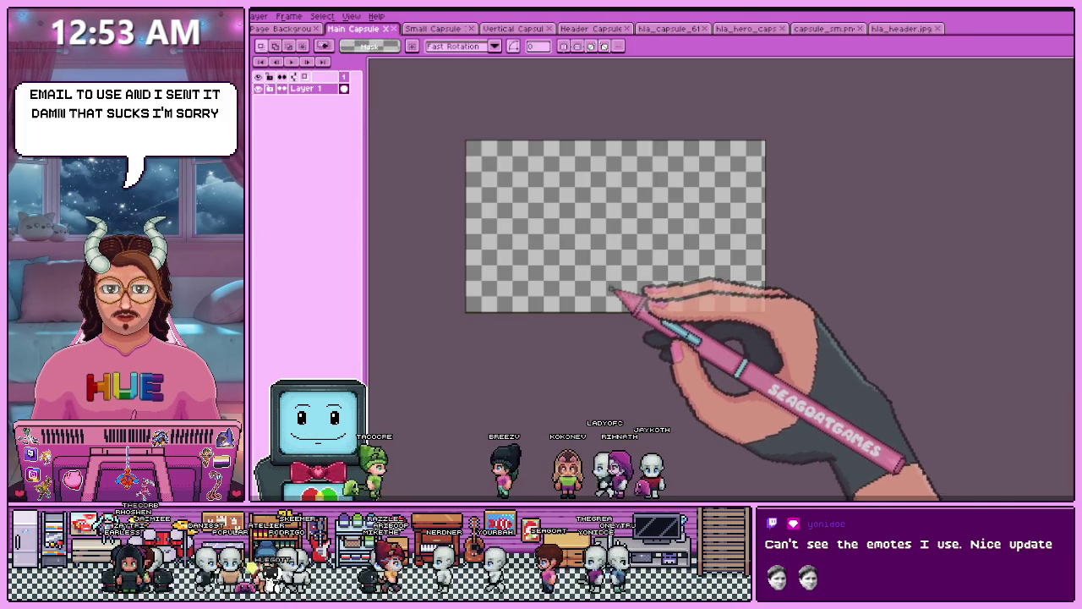
scroll(532, 338, down, 1)
scroll(551, 308, up, 1)
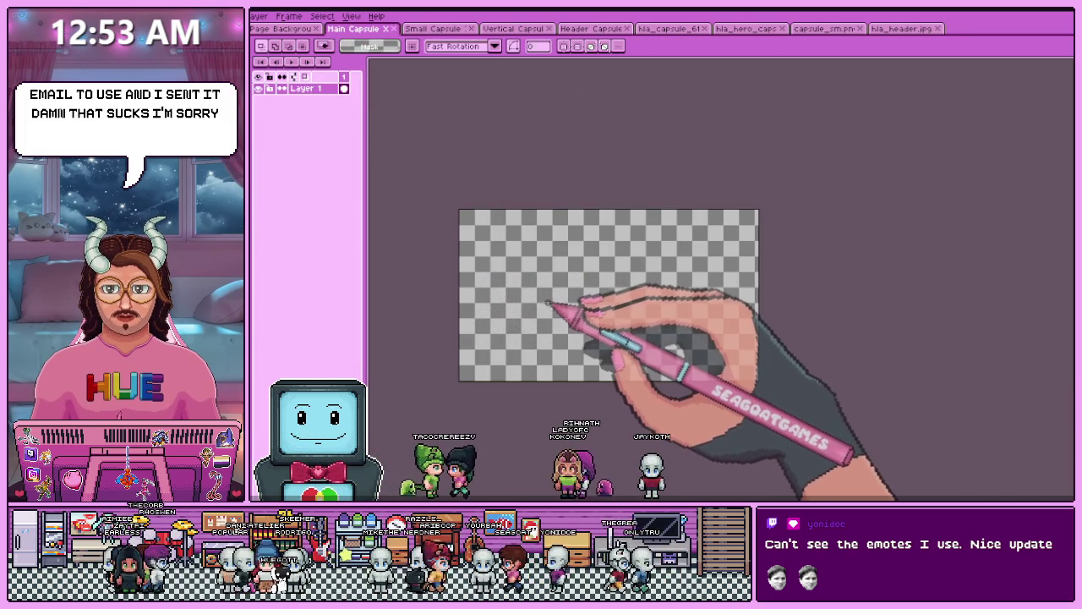
key(ctrl+alt+c)
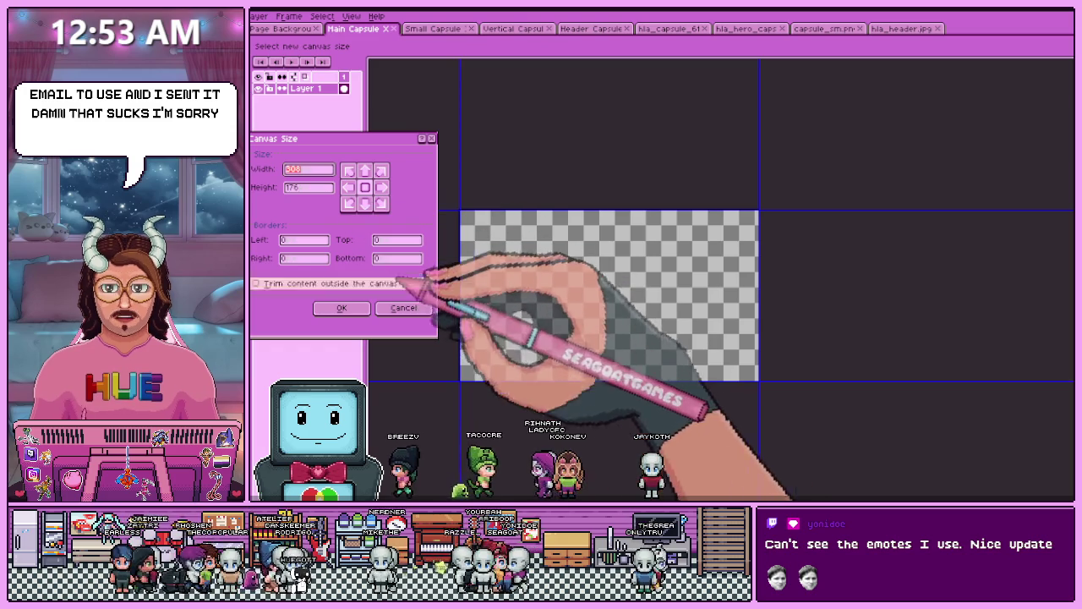
click(423, 307)
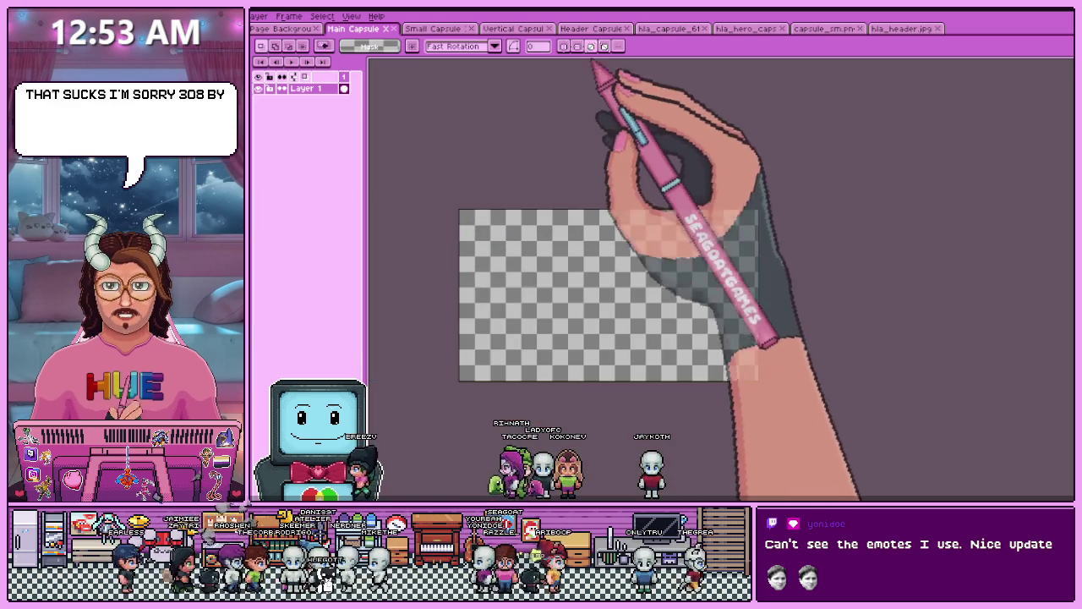
click(592, 29)
key(ctrl+alt+c)
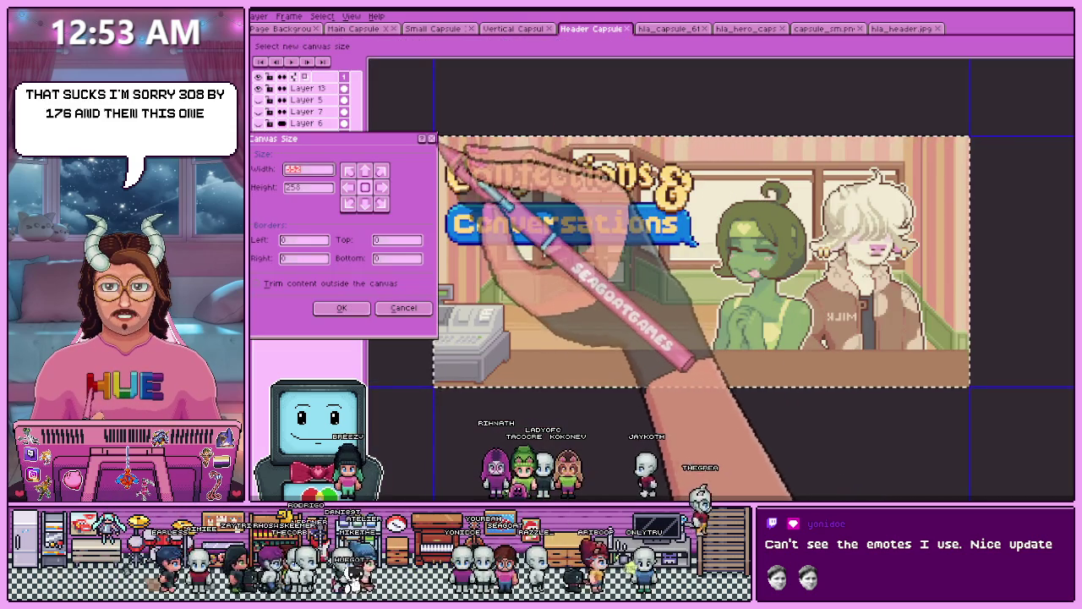
key(Escape)
click(354, 29)
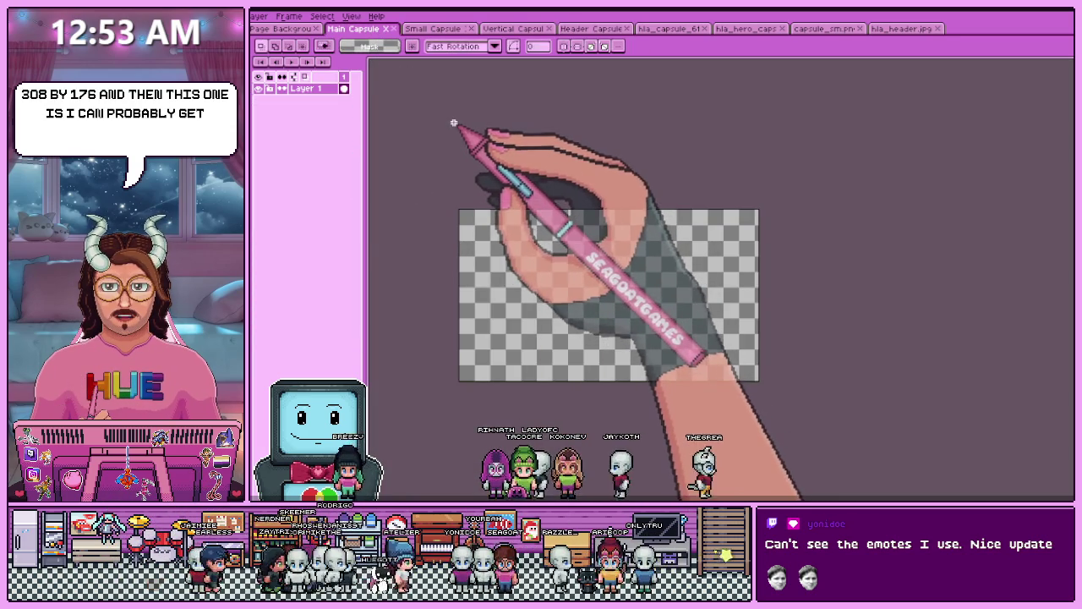
key(ctrl+alt+c)
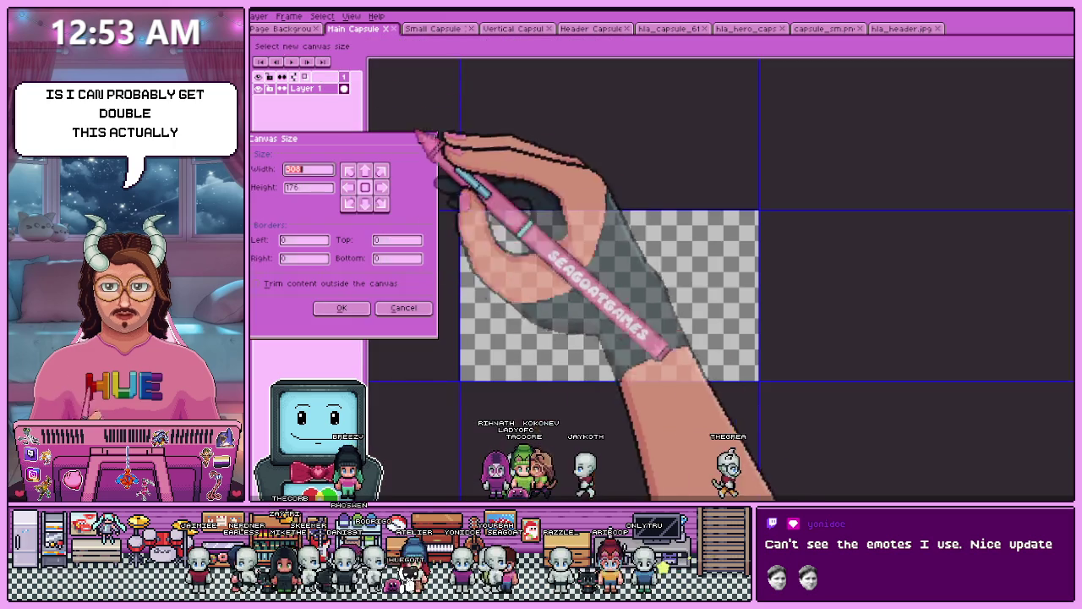
click(403, 308)
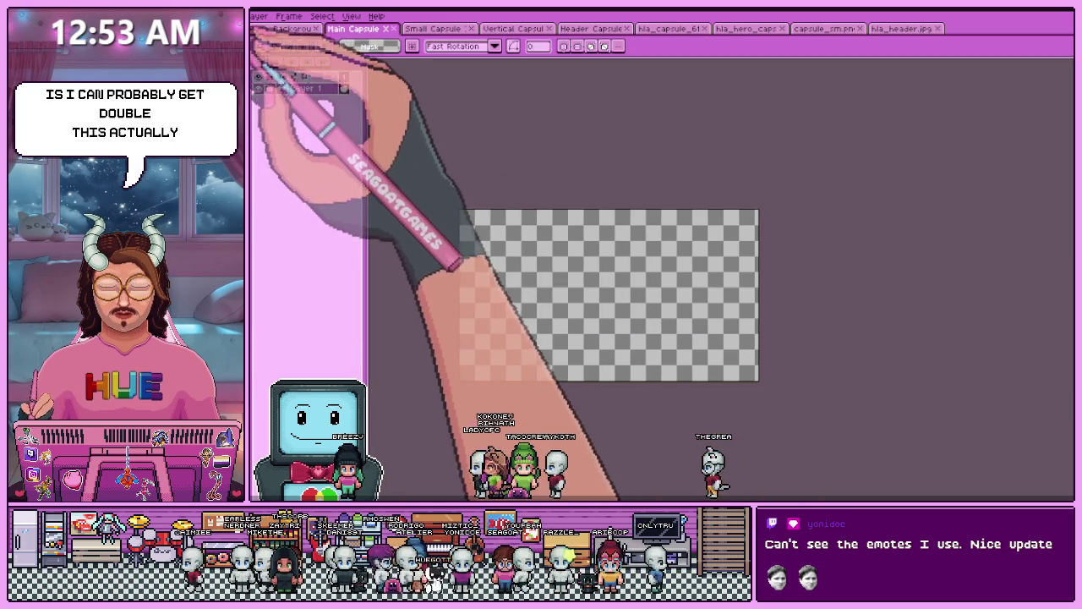
- Scale the Main Capsule sprite to 200% (616×352) and paste the café image in
key(ctrl+alt+i)
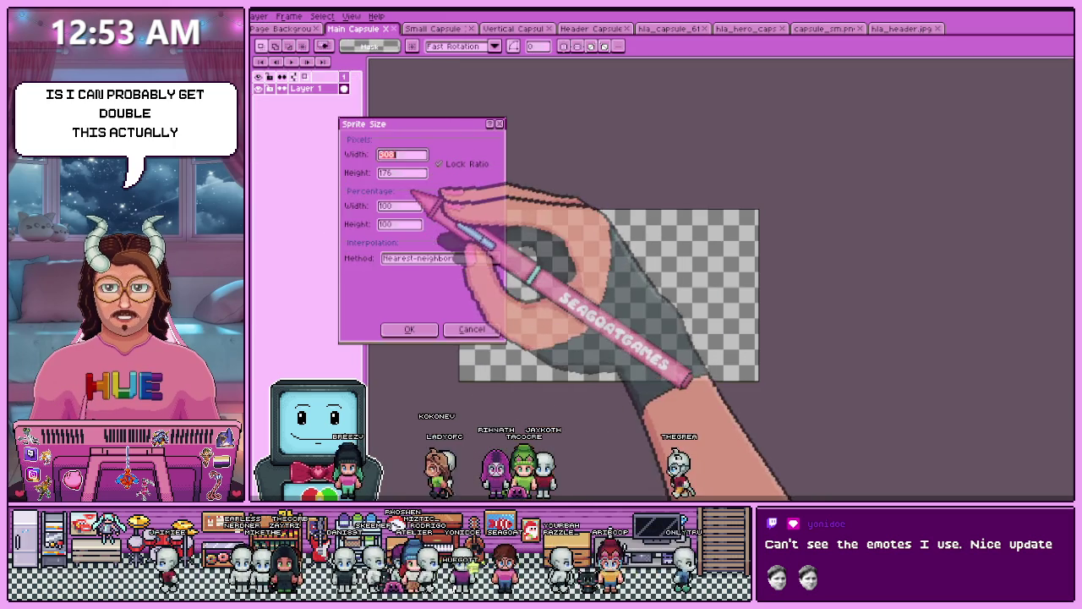
drag(416, 208, 380, 205)
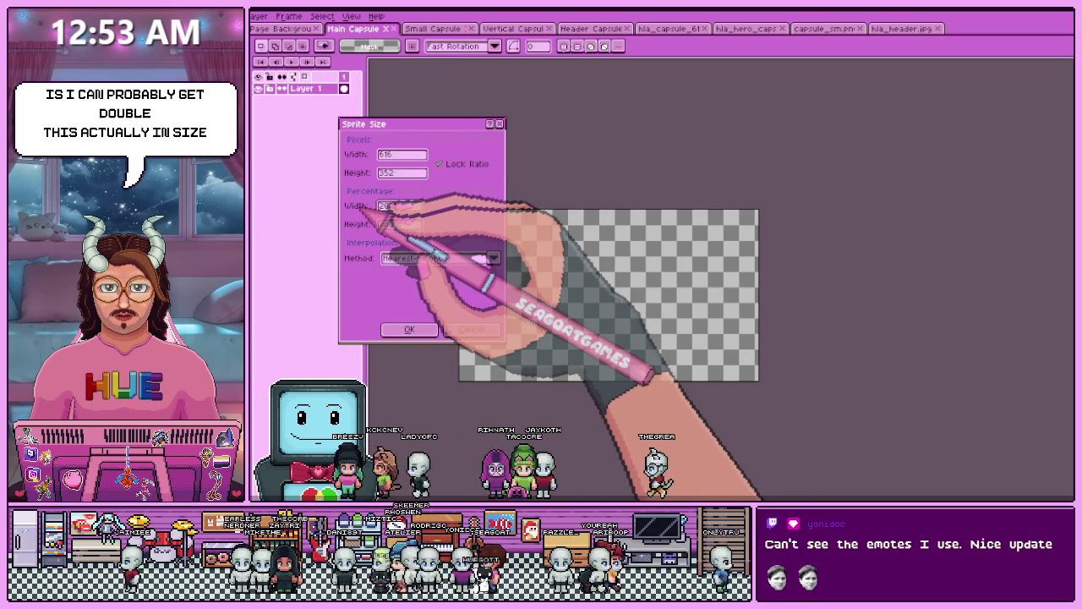
key(Return)
scroll(515, 217, down, 3)
scroll(503, 232, up, 1)
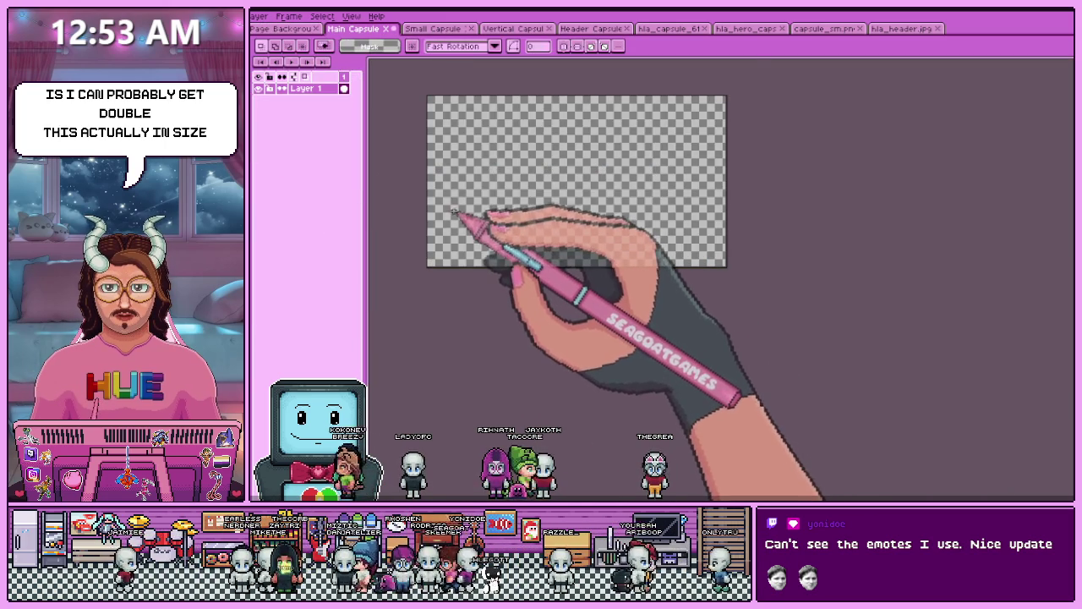
key(ctrl+v)
scroll(508, 228, up, 2)
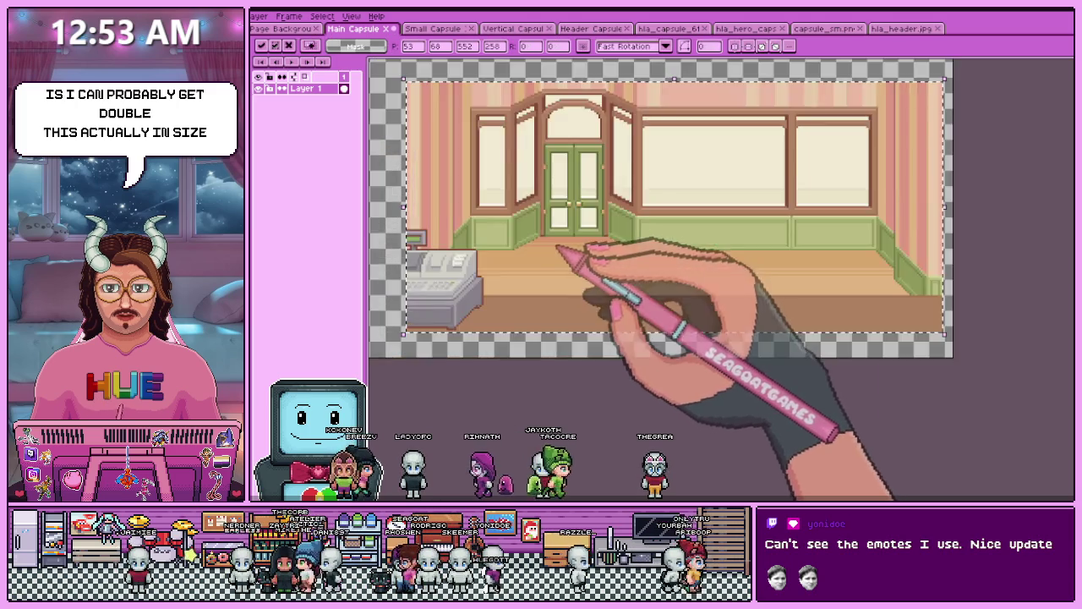
- Zoom around the pasted café image, then delete it and paste a fresh movable copy
scroll(557, 246, down, 2)
scroll(623, 302, up, 1)
scroll(612, 242, up, 1)
scroll(610, 241, down, 2)
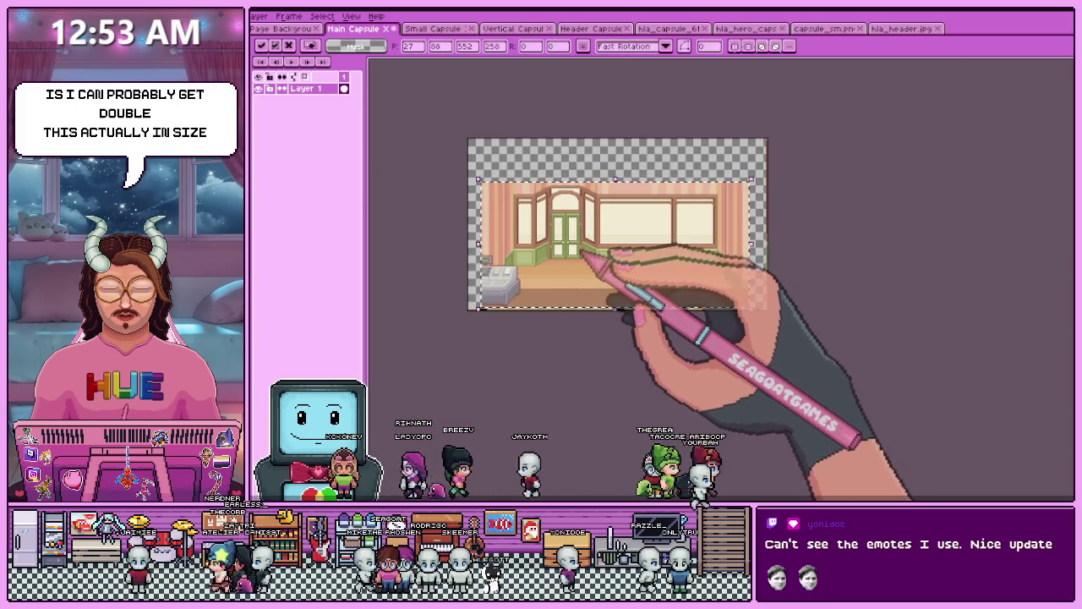
scroll(580, 259, up, 2)
scroll(550, 284, down, 2)
scroll(526, 310, up, 2)
scroll(512, 314, down, 3)
scroll(566, 308, up, 1)
scroll(698, 313, up, 1)
scroll(682, 306, down, 1)
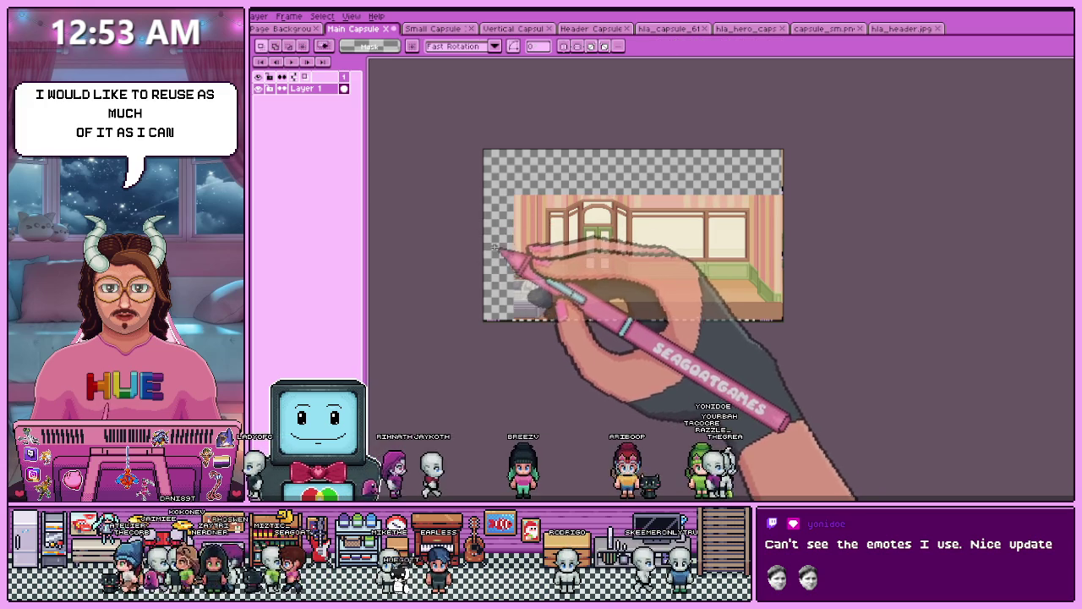
key(Delete)
key(ctrl+v)
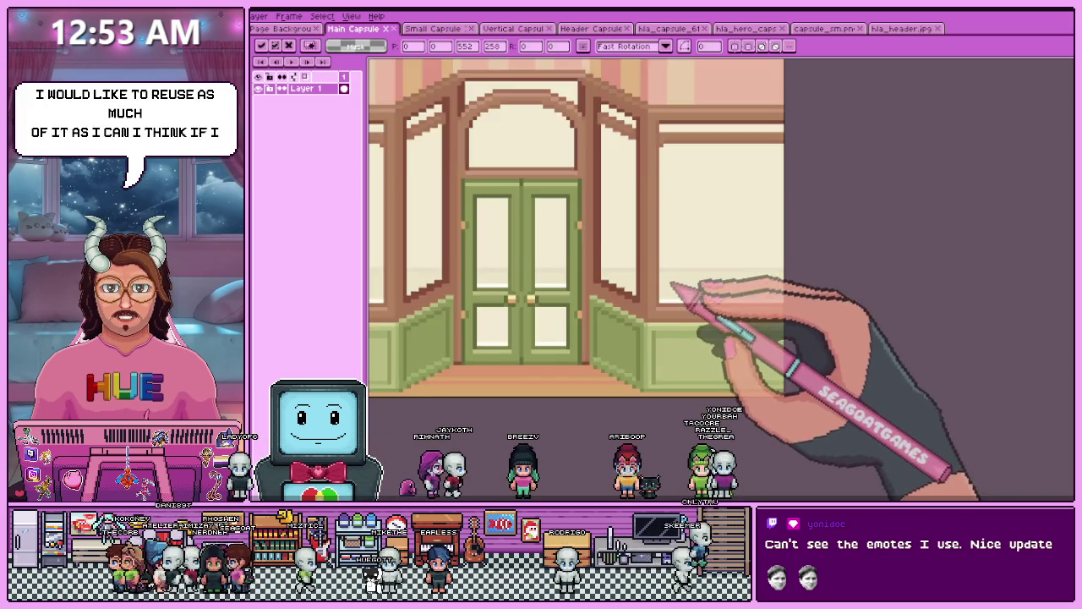
- Shift the café image up and left and commit it in place
drag(626, 279, 584, 269)
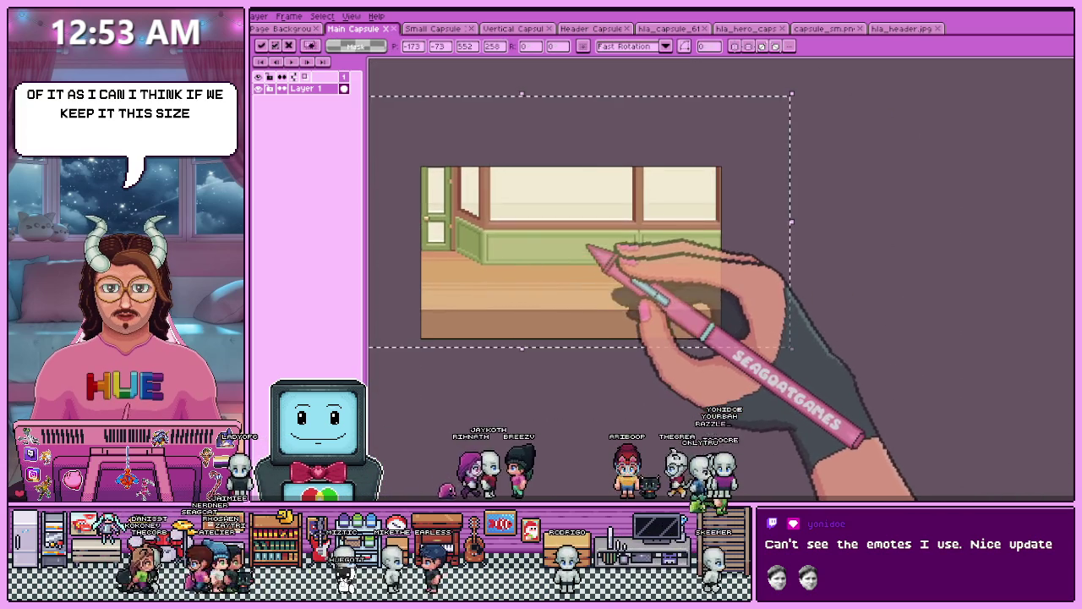
scroll(586, 247, down, 3)
scroll(599, 272, up, 2)
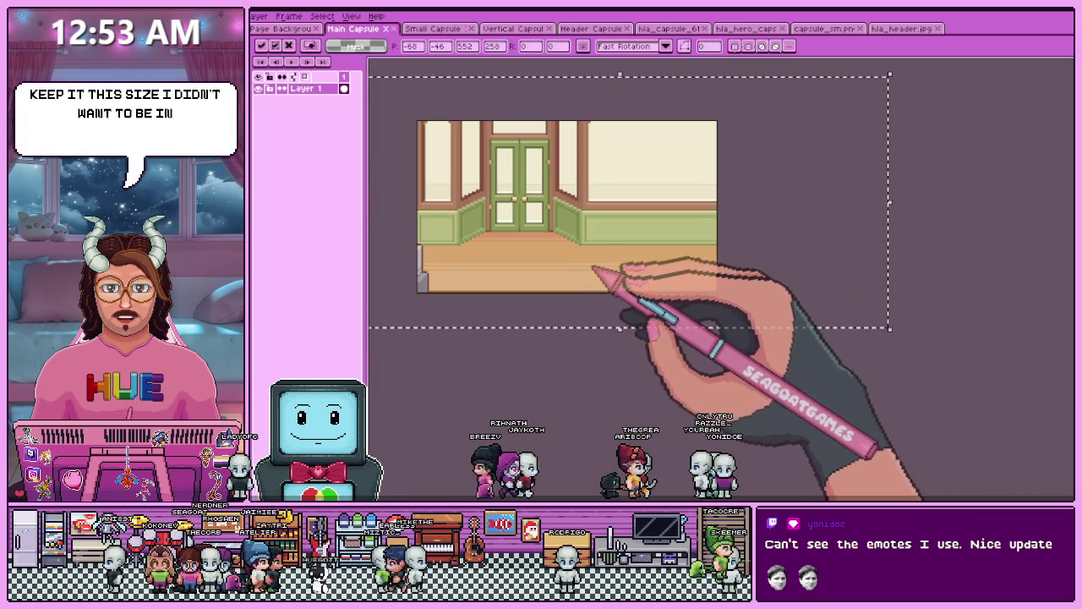
scroll(643, 279, down, 1)
scroll(624, 270, up, 1)
scroll(647, 223, up, 2)
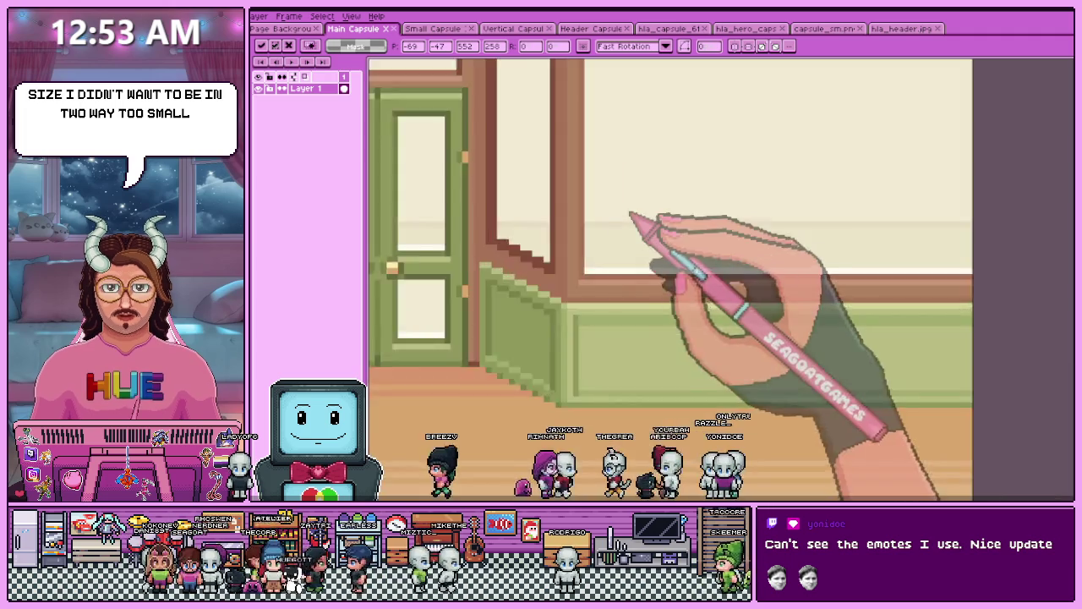
scroll(633, 270, up, 1)
scroll(633, 271, down, 3)
key(Return)
scroll(668, 338, up, 1)
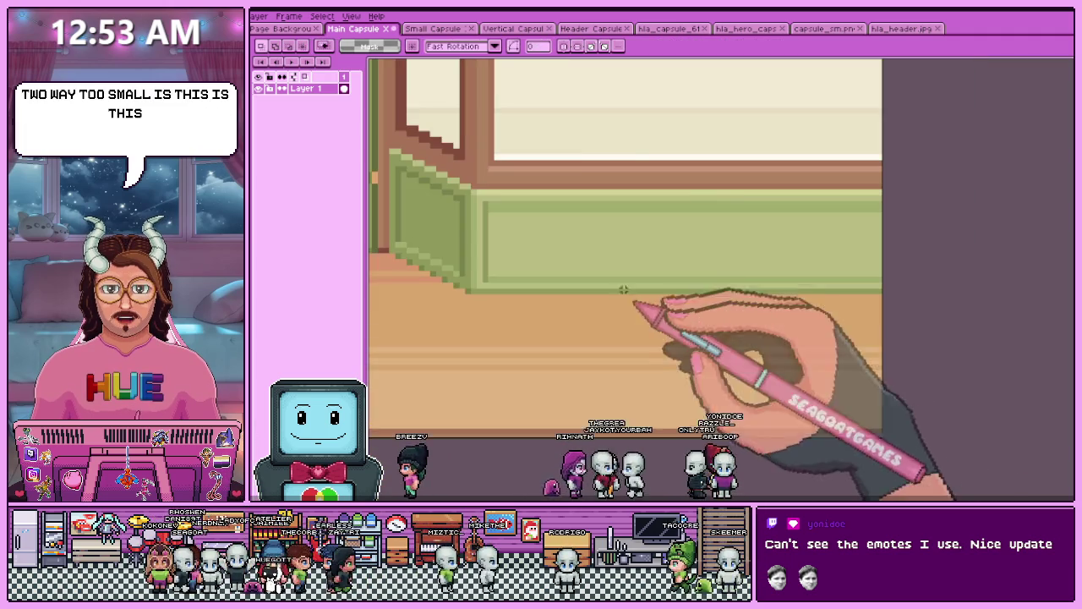
scroll(565, 157, up, 1)
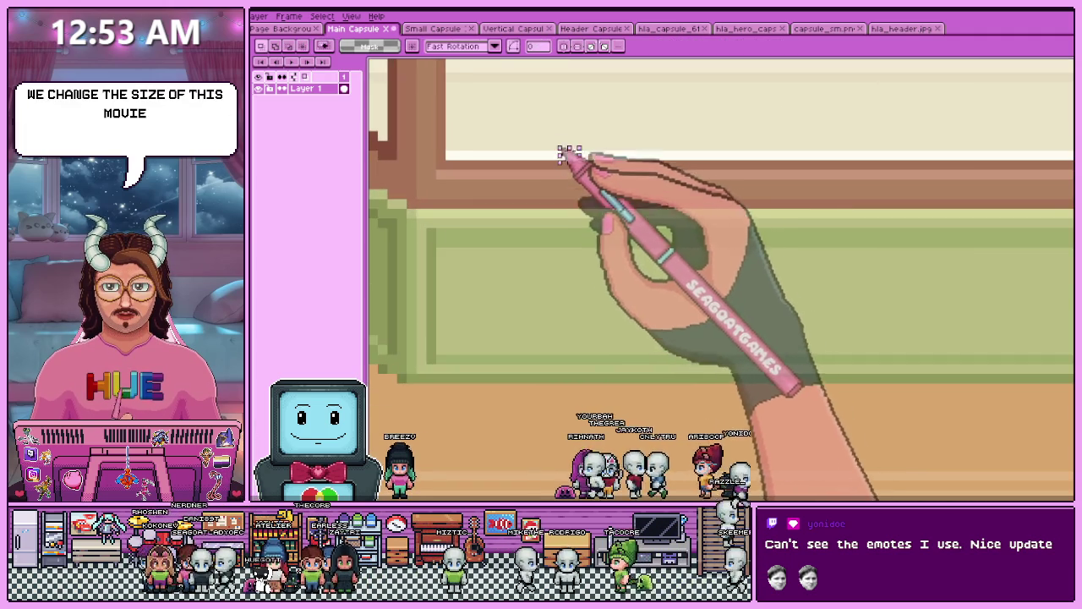
scroll(575, 158, down, 1)
scroll(621, 200, down, 1)
scroll(599, 217, up, 1)
scroll(507, 237, up, 2)
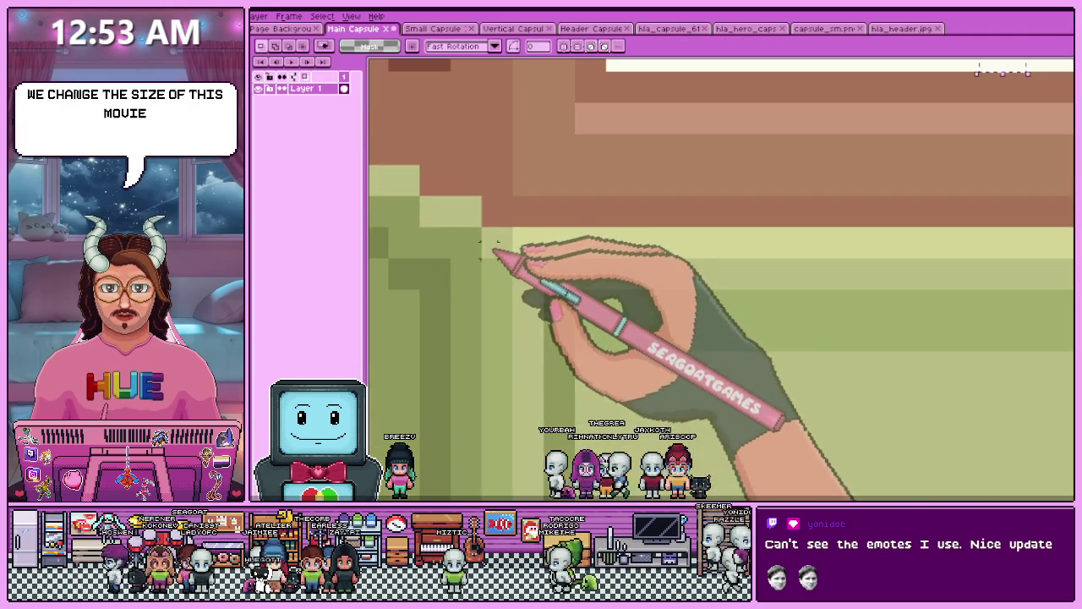
scroll(491, 244, down, 2)
scroll(553, 245, down, 2)
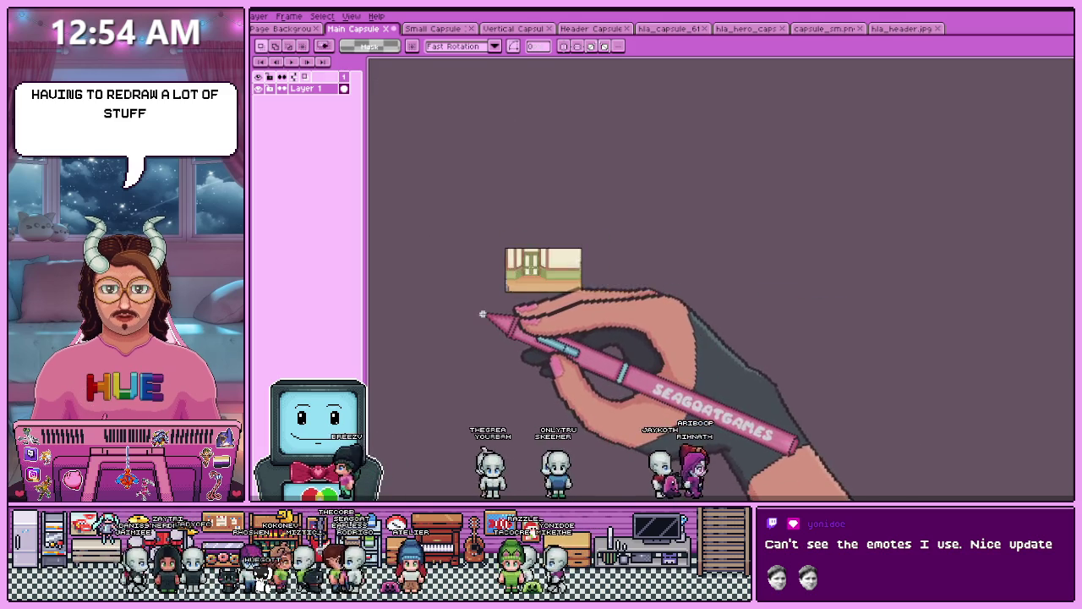
- Zoom in and out over the café background in the Main Capsule, then open the Small Capsule
scroll(483, 290, up, 1)
scroll(489, 229, up, 2)
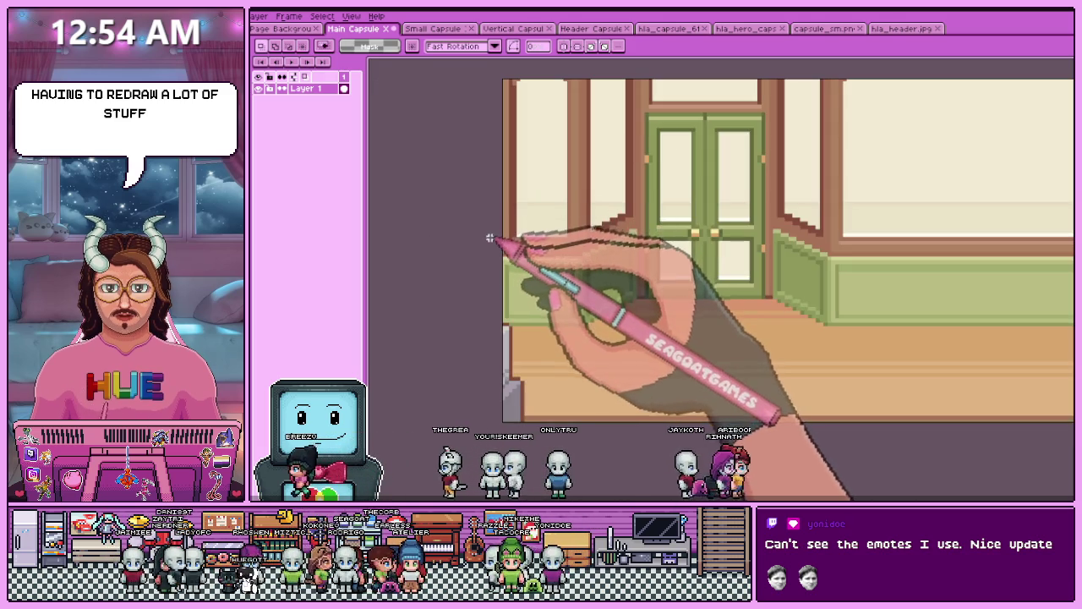
scroll(508, 233, down, 1)
scroll(527, 225, up, 1)
scroll(587, 234, down, 1)
scroll(597, 224, up, 1)
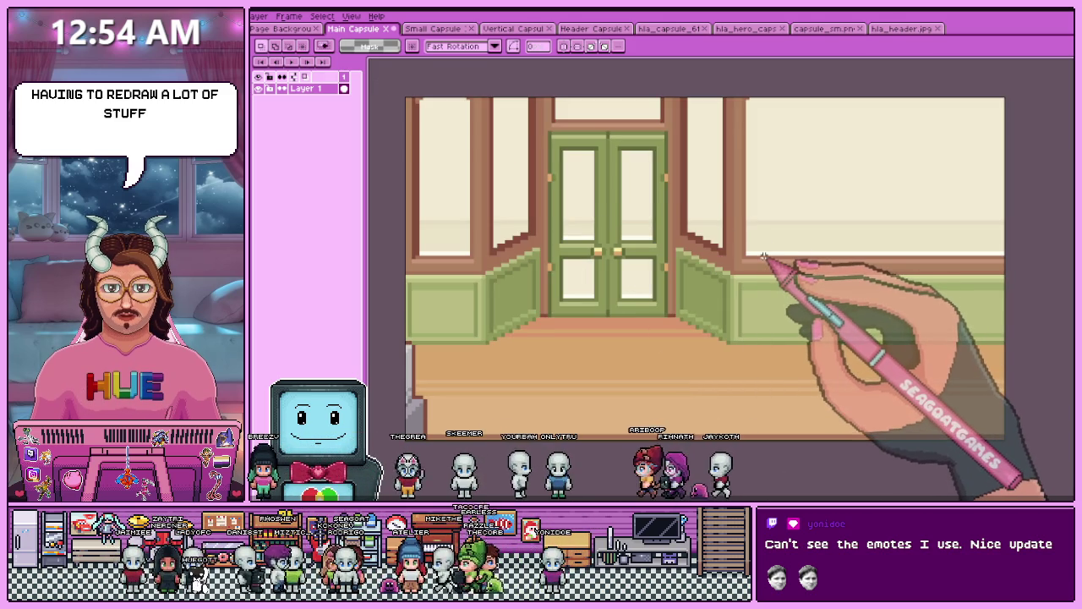
scroll(761, 258, down, 2)
scroll(753, 270, up, 1)
scroll(749, 258, up, 1)
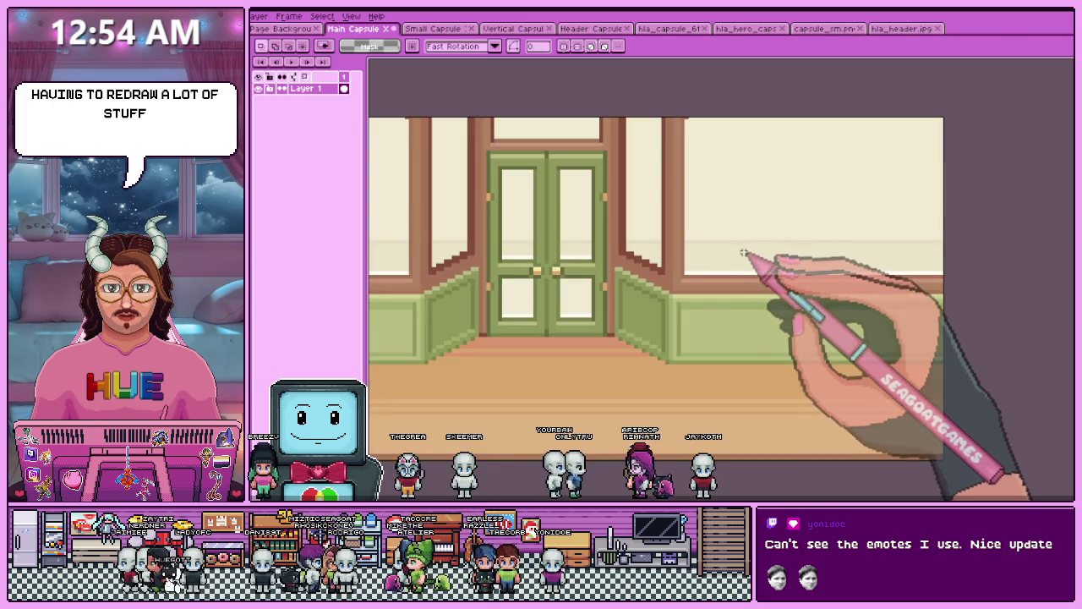
scroll(701, 252, down, 1)
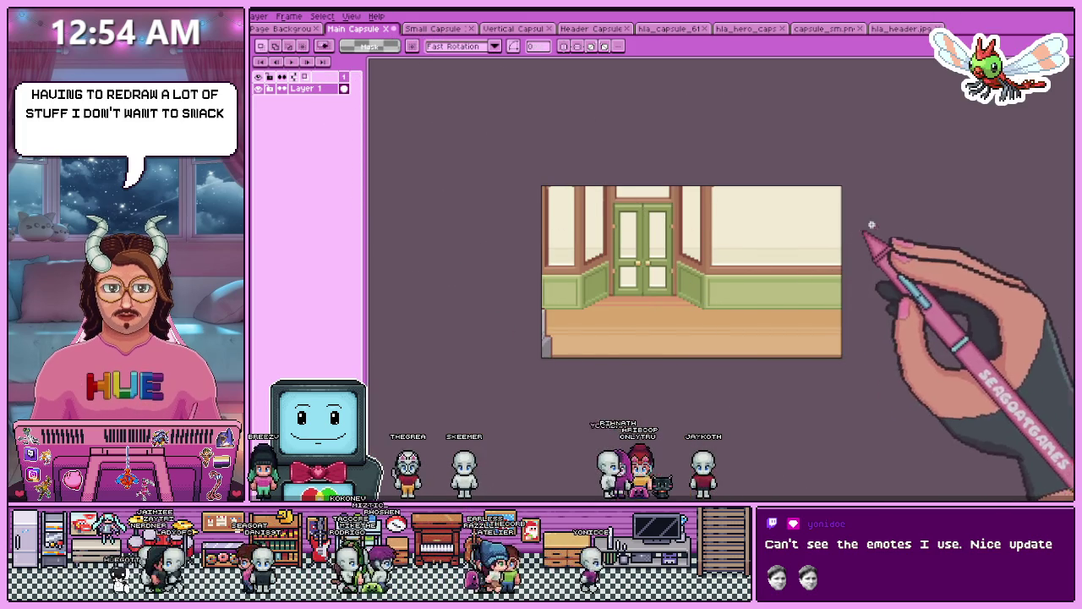
click(433, 28)
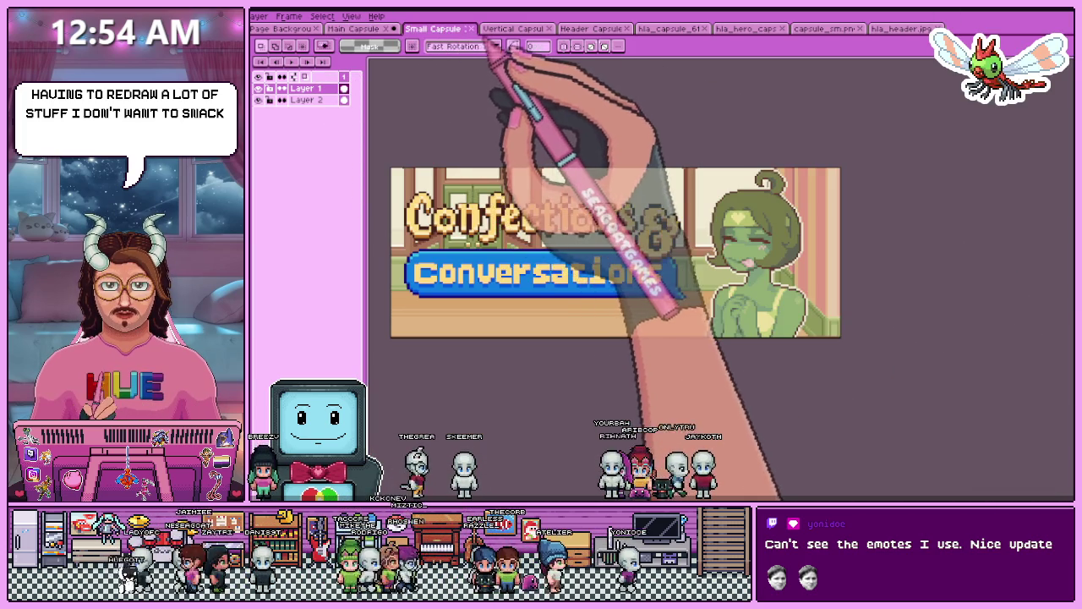
- Clear the selection around the Header Capsule image
click(284, 28)
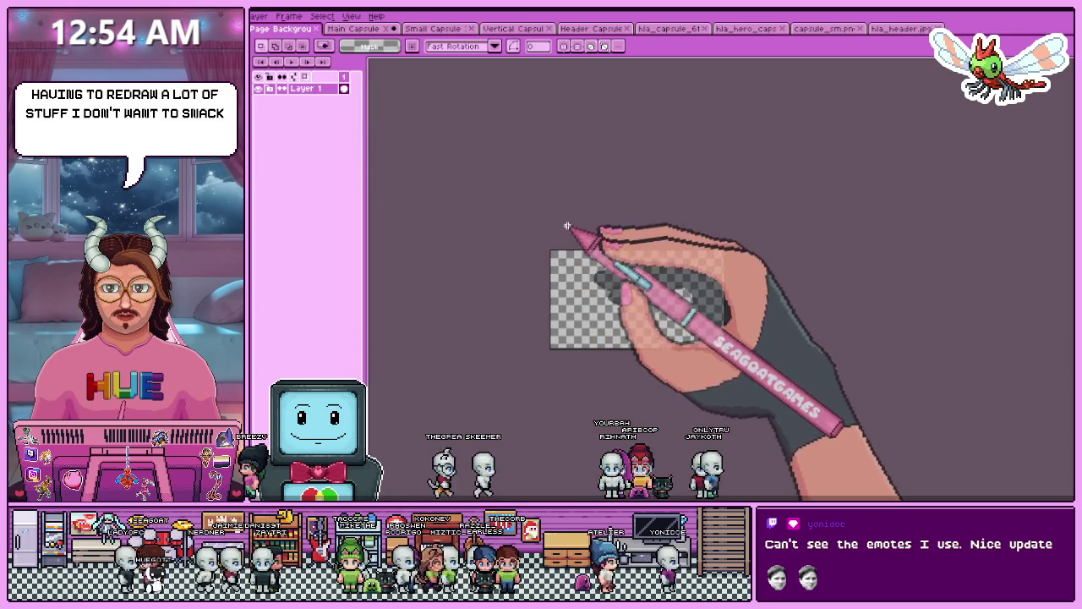
scroll(568, 254, up, 2)
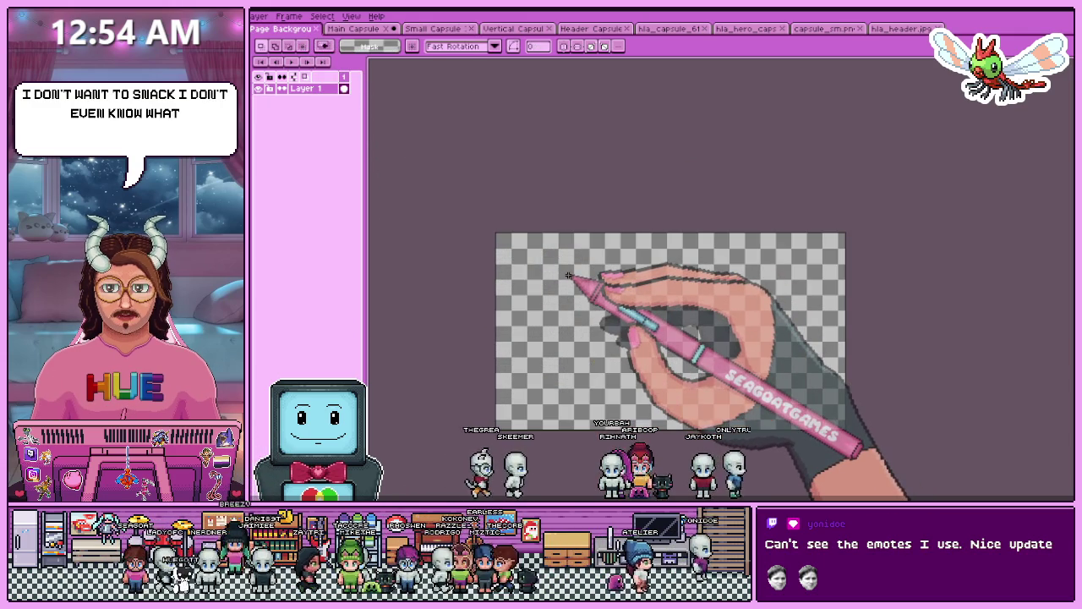
click(592, 28)
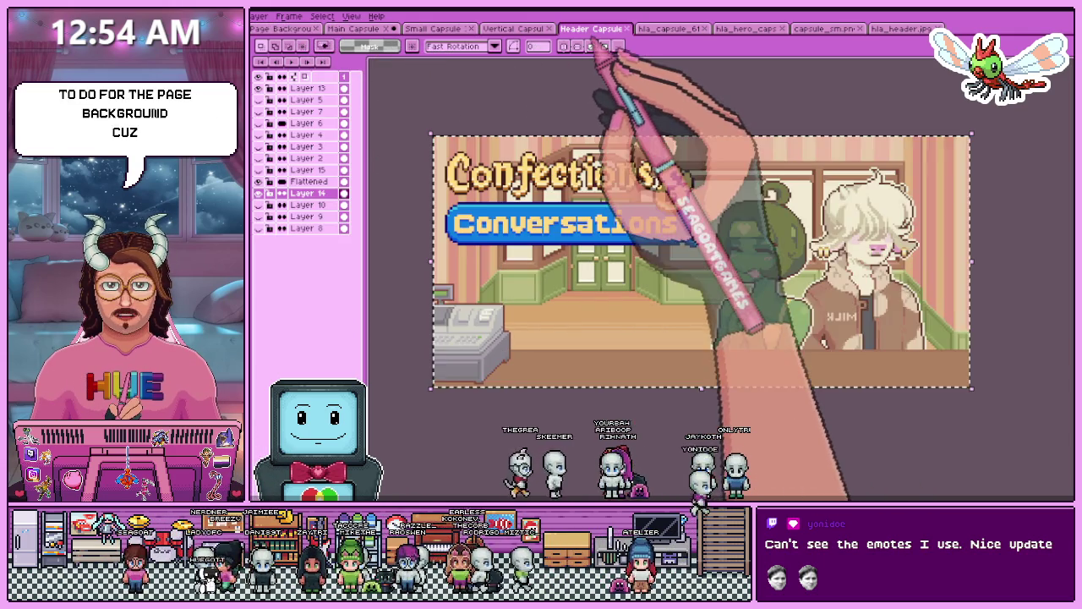
key(ctrl+d)
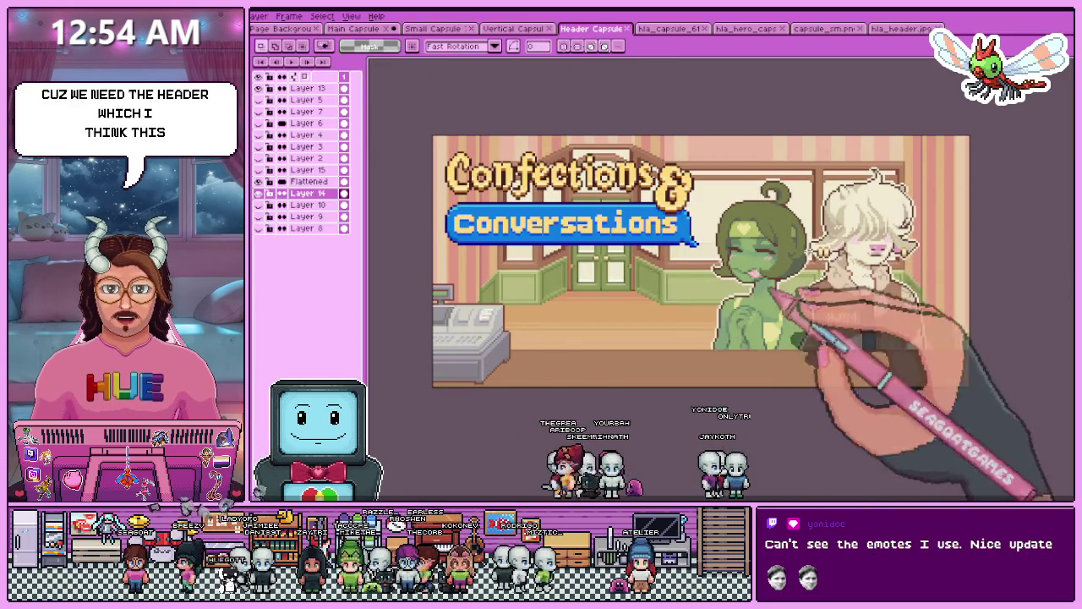
- Review the Vertical, Small, Main and Page Background documents and the Half-Life Alyx reference, ending on Header Capsule
click(504, 29)
scroll(688, 229, down, 2)
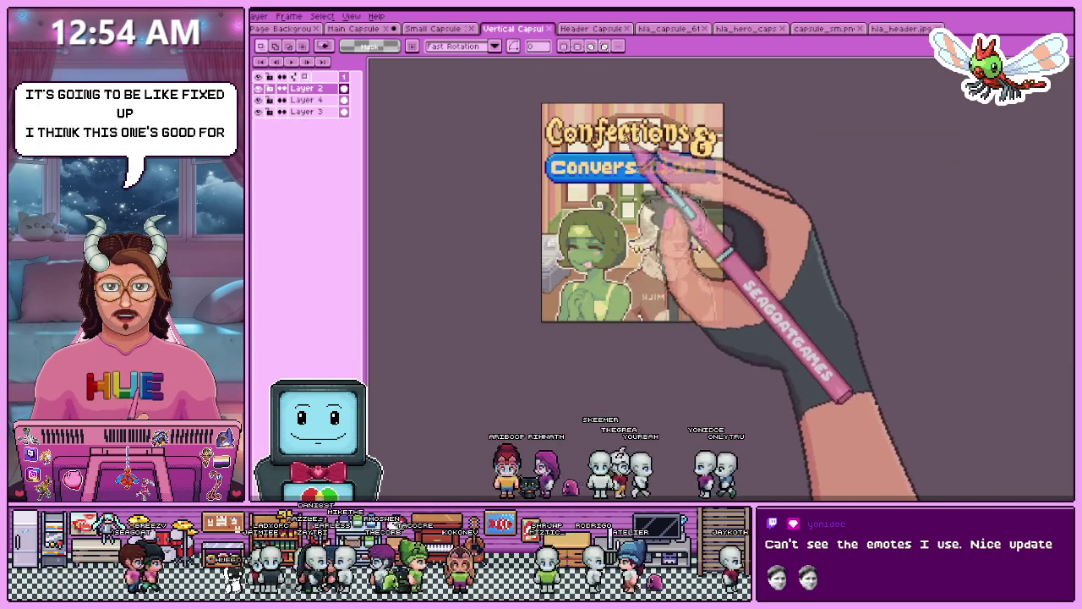
scroll(626, 148, up, 1)
scroll(506, 194, down, 1)
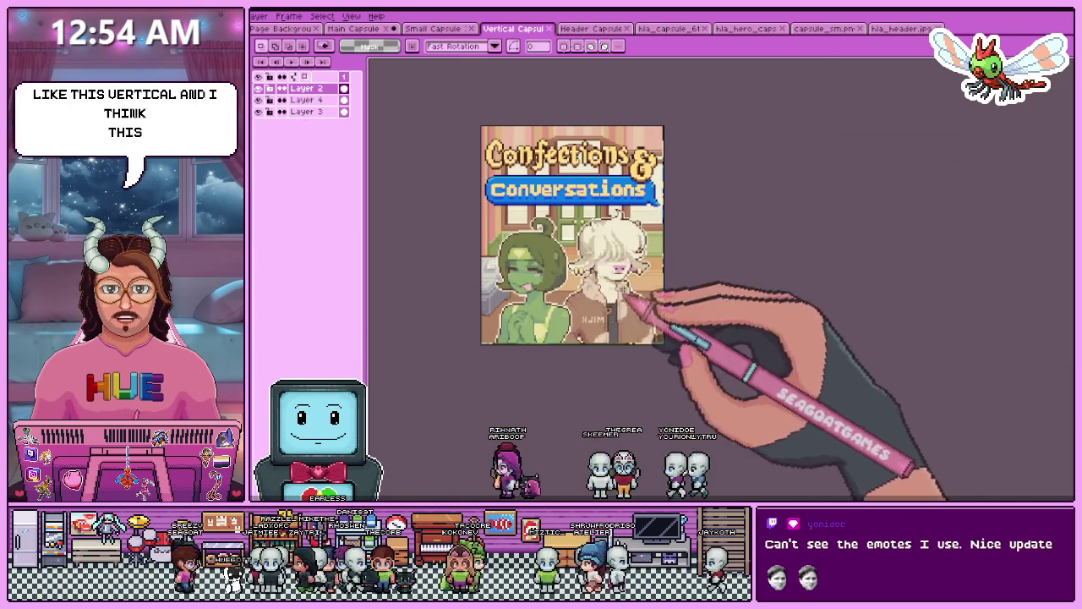
click(433, 29)
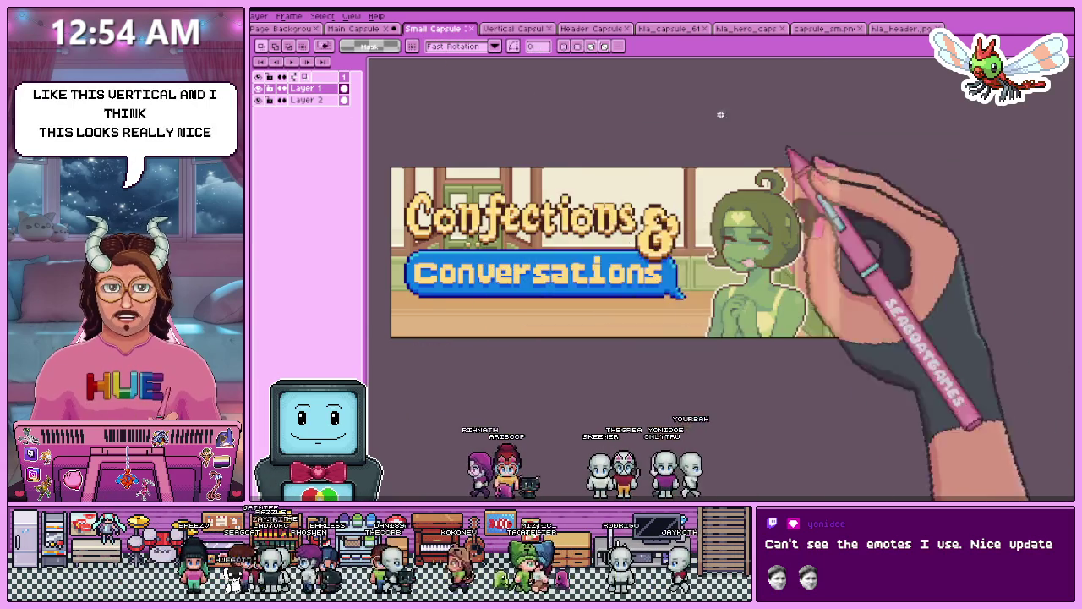
click(354, 29)
scroll(629, 211, down, 2)
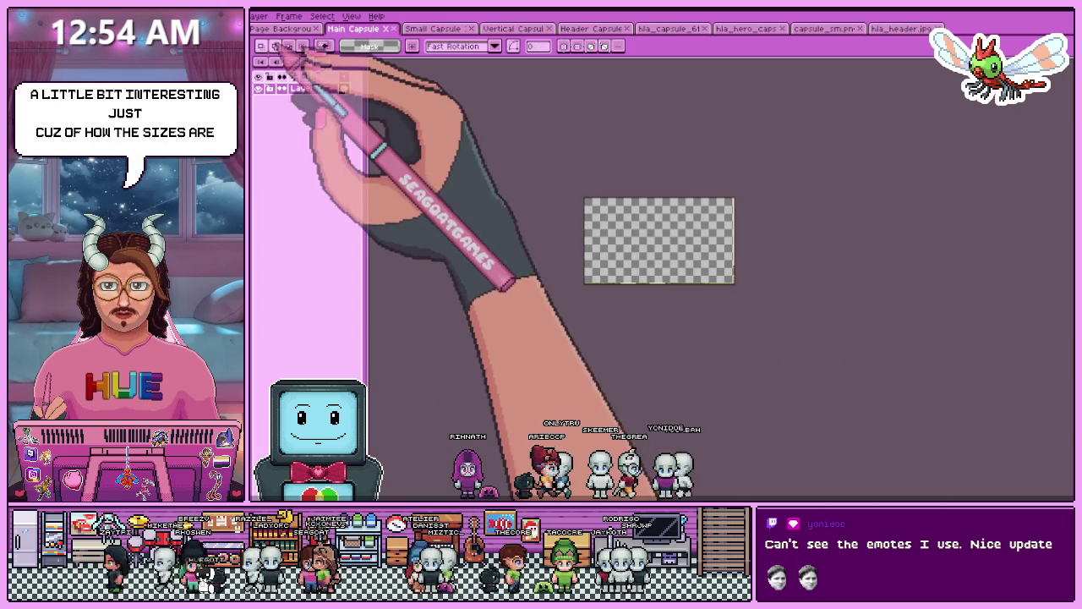
click(281, 29)
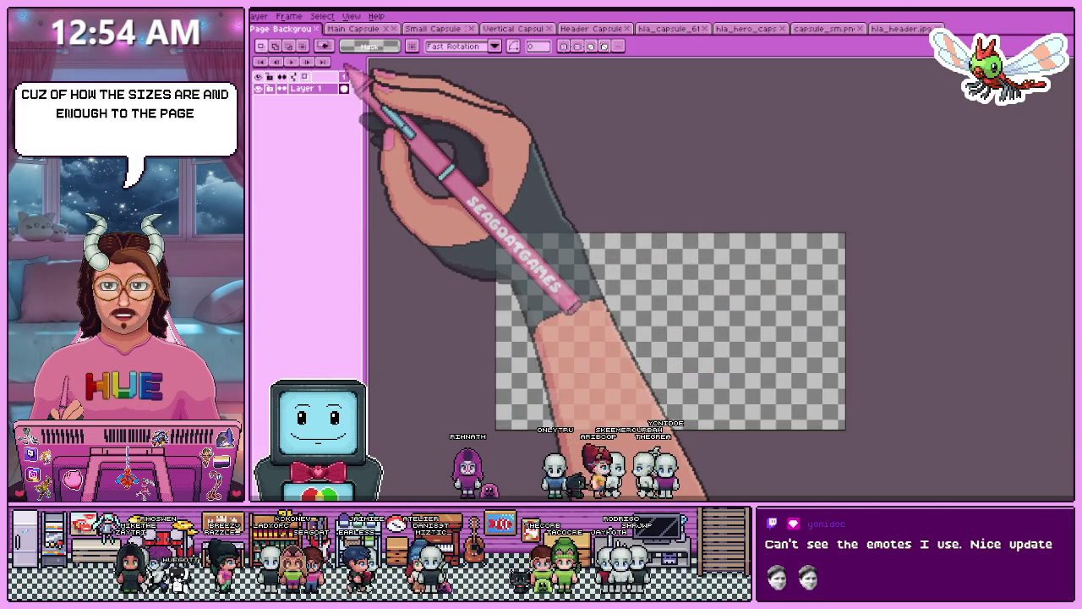
click(668, 27)
click(592, 28)
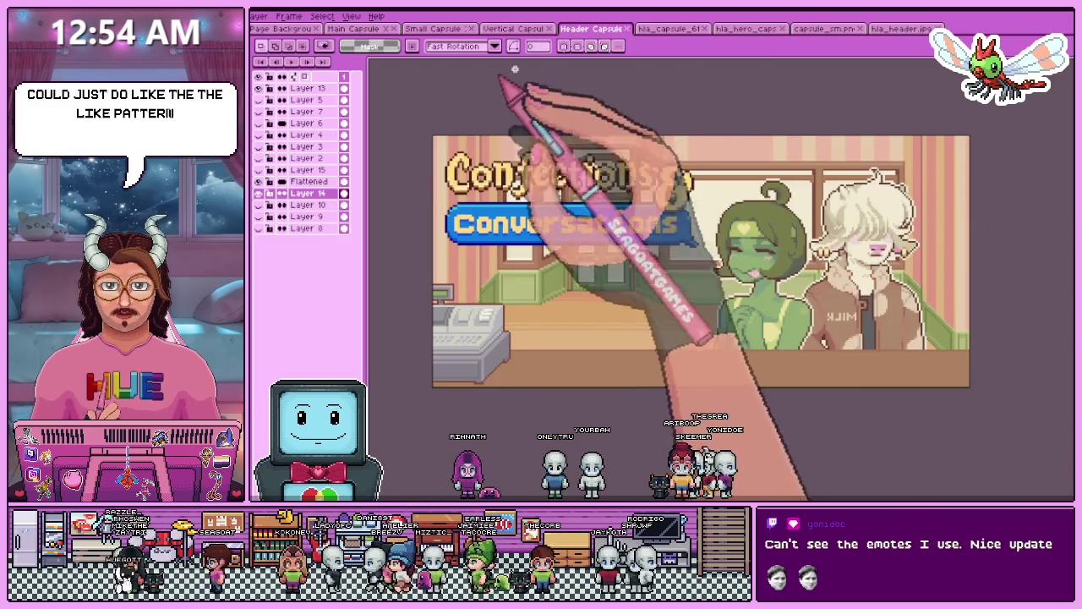
- Zoom in and out over the empty Page Background canvas
click(283, 27)
scroll(574, 196, down, 3)
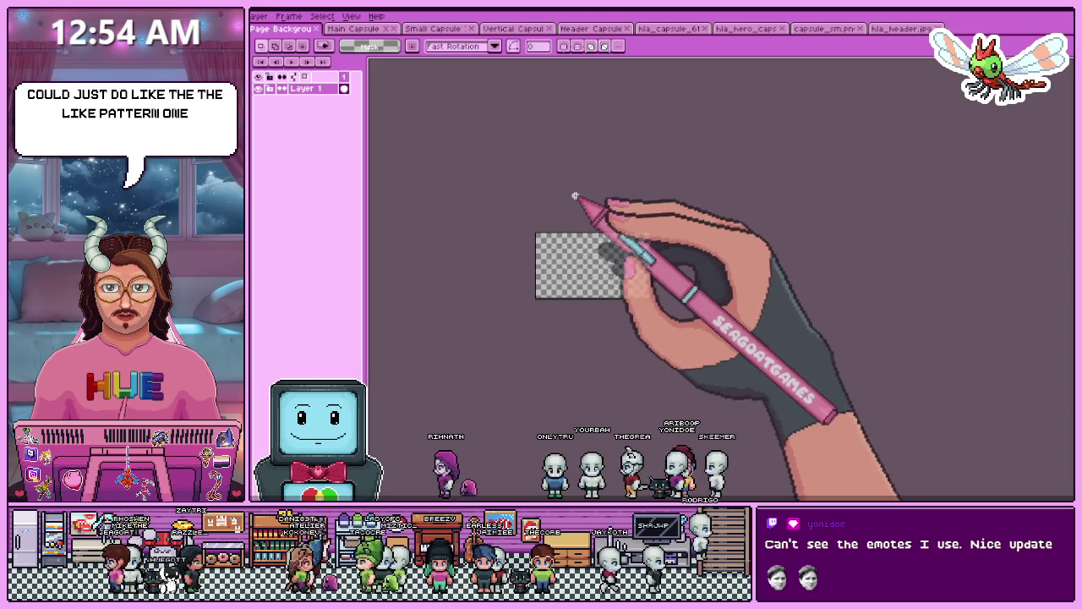
scroll(565, 273, up, 2)
scroll(570, 283, down, 1)
scroll(555, 255, up, 1)
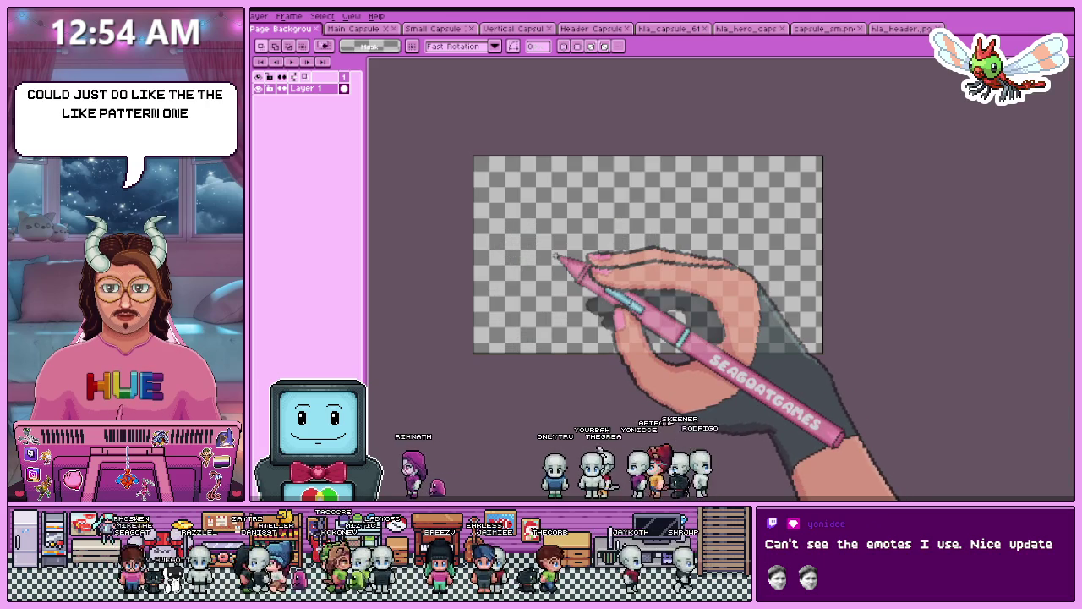
scroll(556, 253, up, 1)
scroll(558, 257, down, 2)
scroll(556, 253, up, 1)
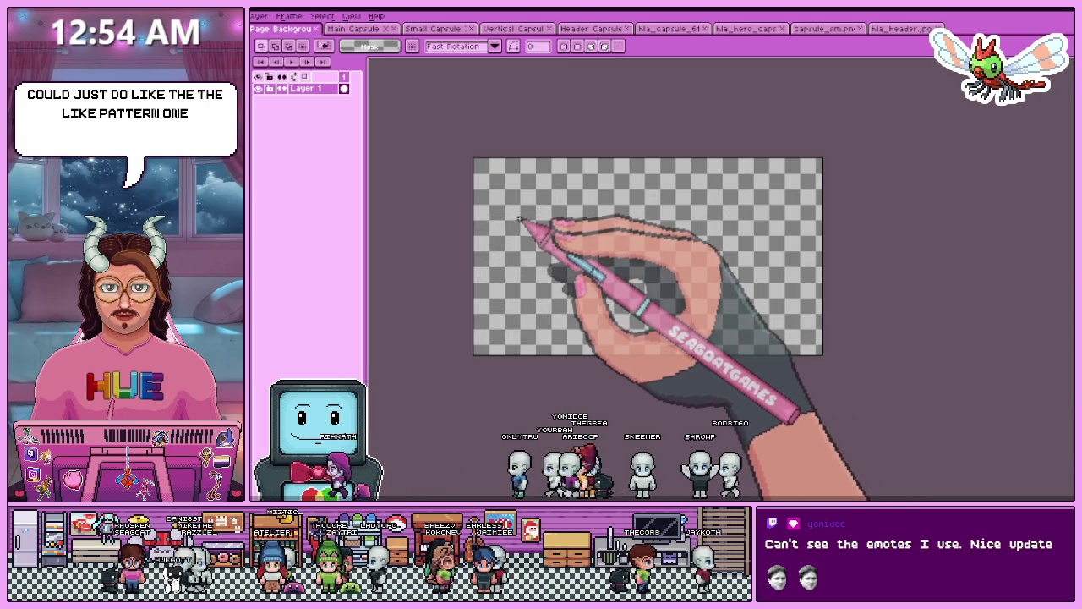
scroll(549, 211, down, 1)
scroll(575, 201, up, 1)
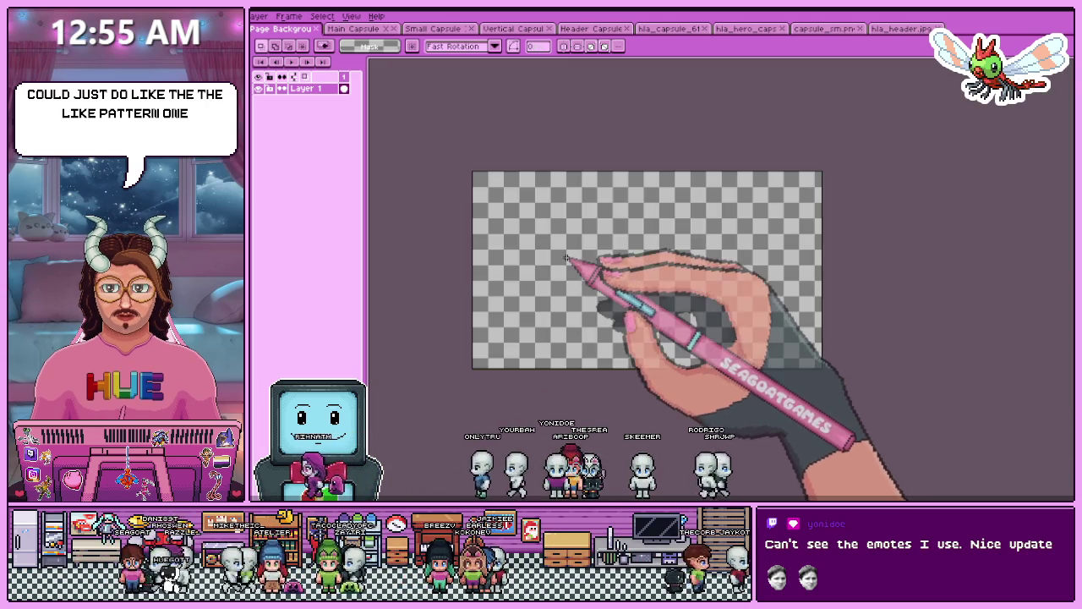
- Glance at the Main and Small Capsules, then bring up the Vertical Capsule artwork
click(372, 31)
click(432, 28)
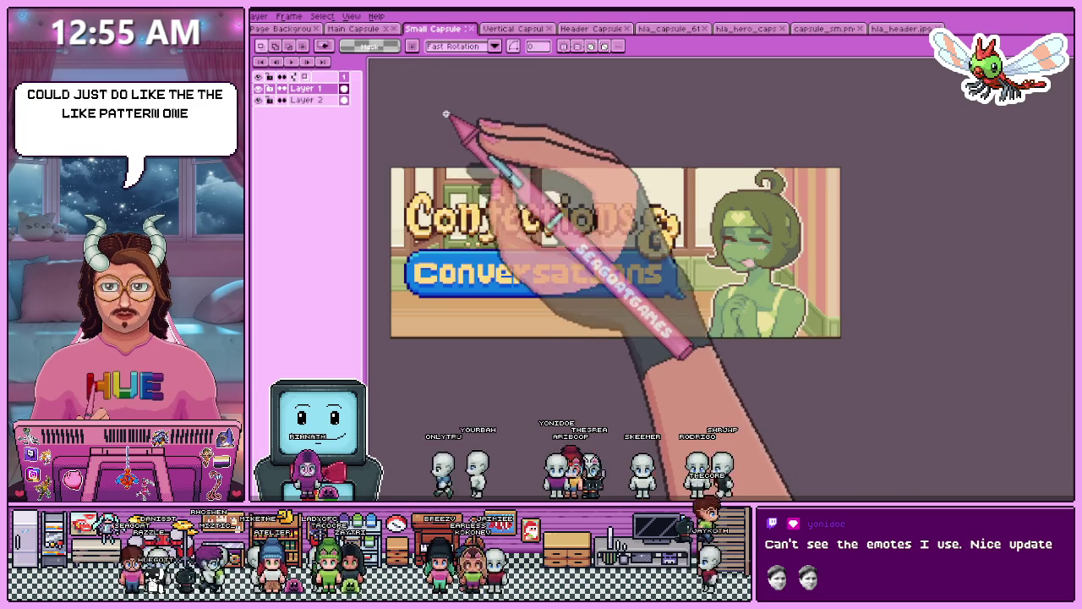
scroll(508, 211, down, 1)
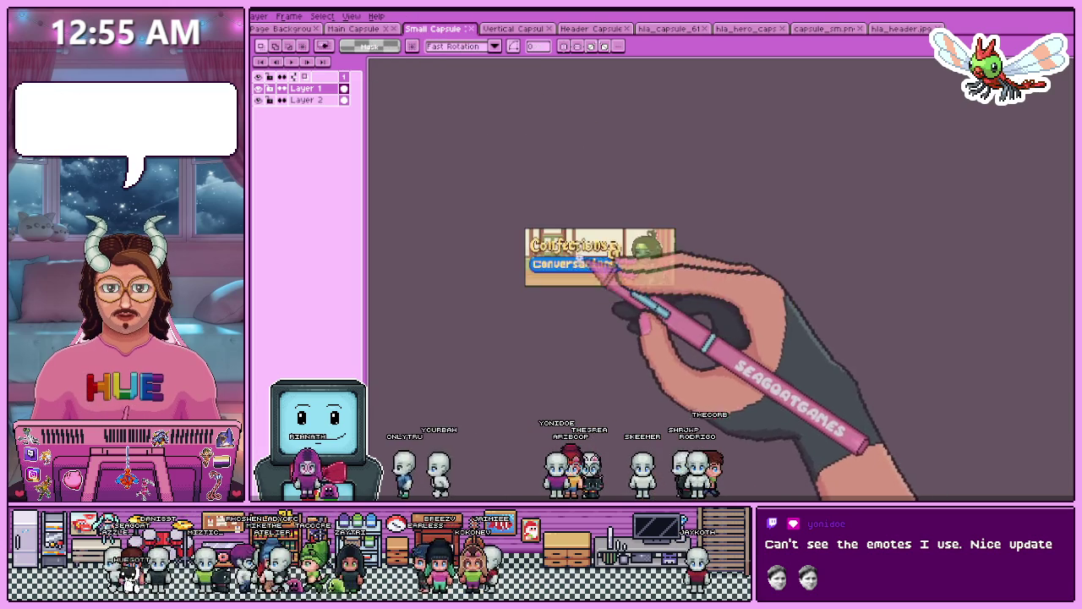
scroll(549, 236, up, 1)
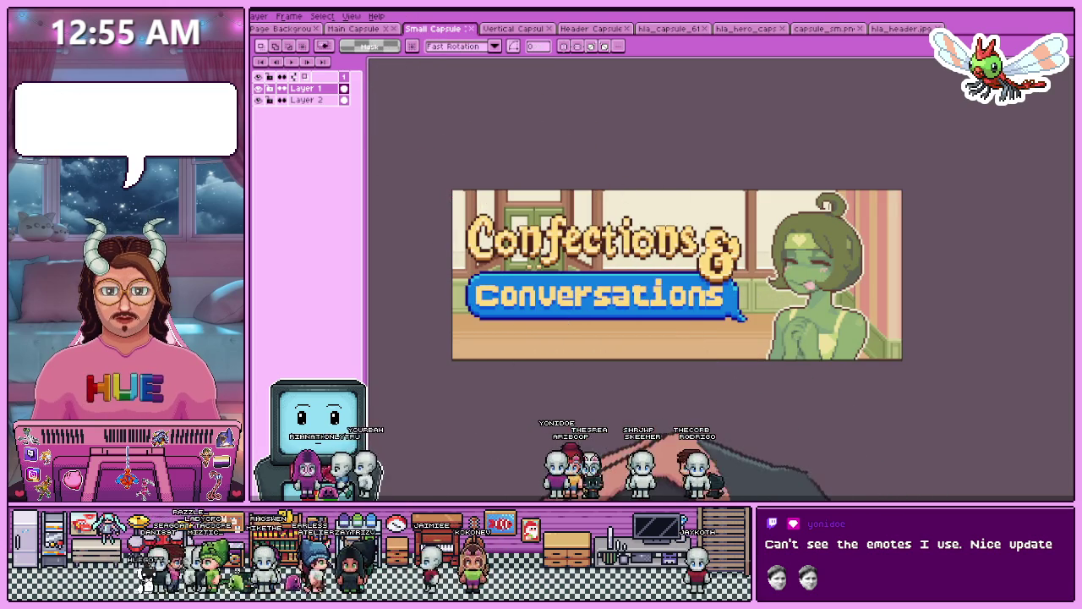
key(ctrl+Tab)
scroll(688, 229, up, 2)
scroll(665, 302, down, 2)
scroll(566, 327, up, 1)
scroll(561, 328, up, 1)
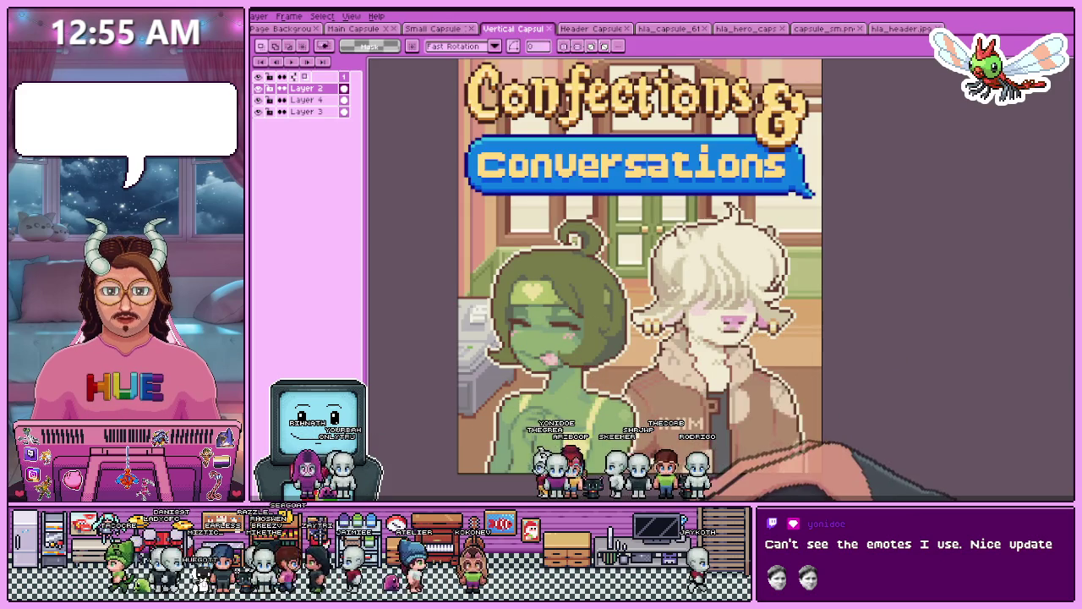
- Zoom in and out to inspect the Vertical Capsule cover art
scroll(691, 412, down, 1)
scroll(692, 413, up, 1)
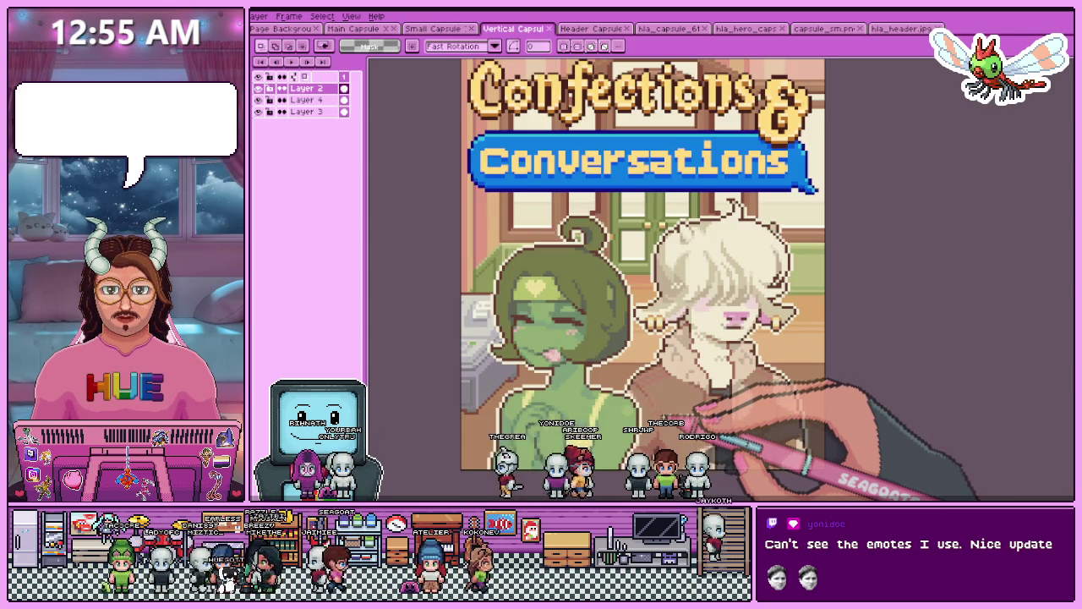
scroll(694, 411, down, 1)
scroll(745, 448, up, 1)
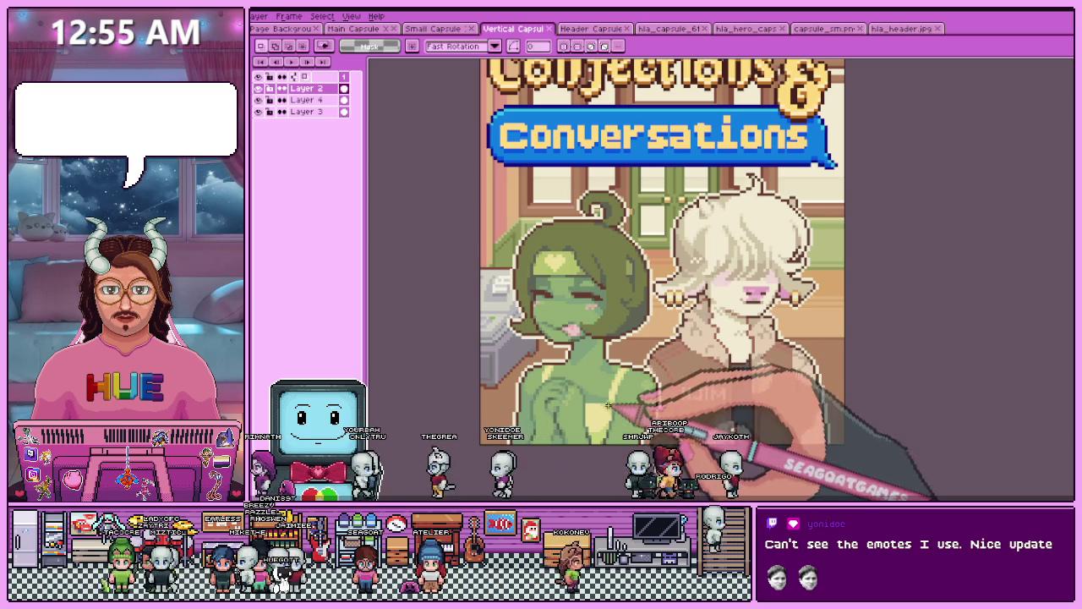
scroll(700, 402, down, 1)
scroll(668, 389, up, 1)
scroll(625, 387, down, 1)
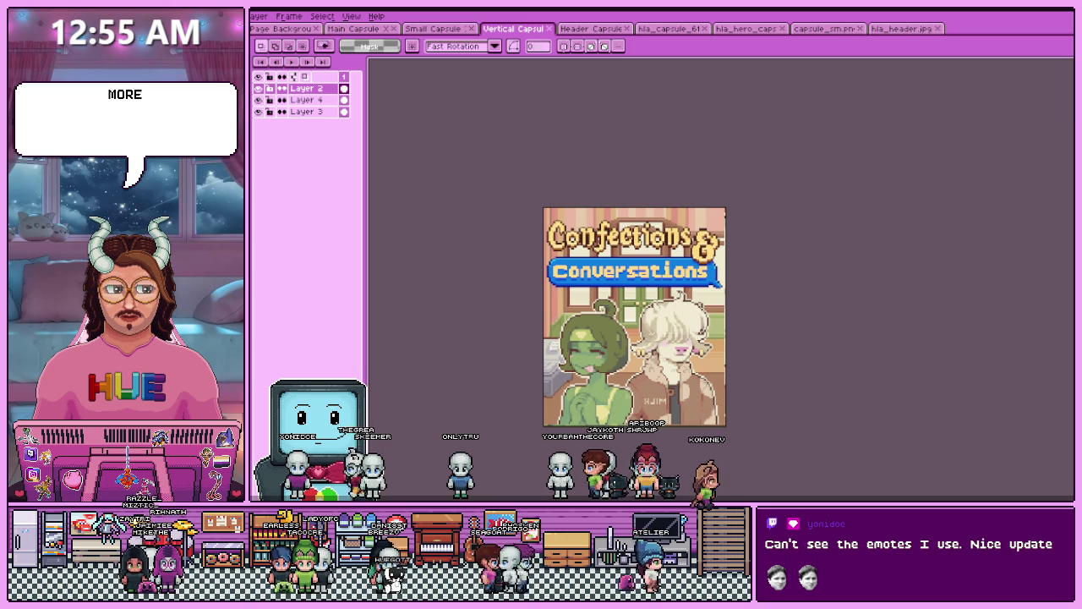
scroll(659, 402, up, 2)
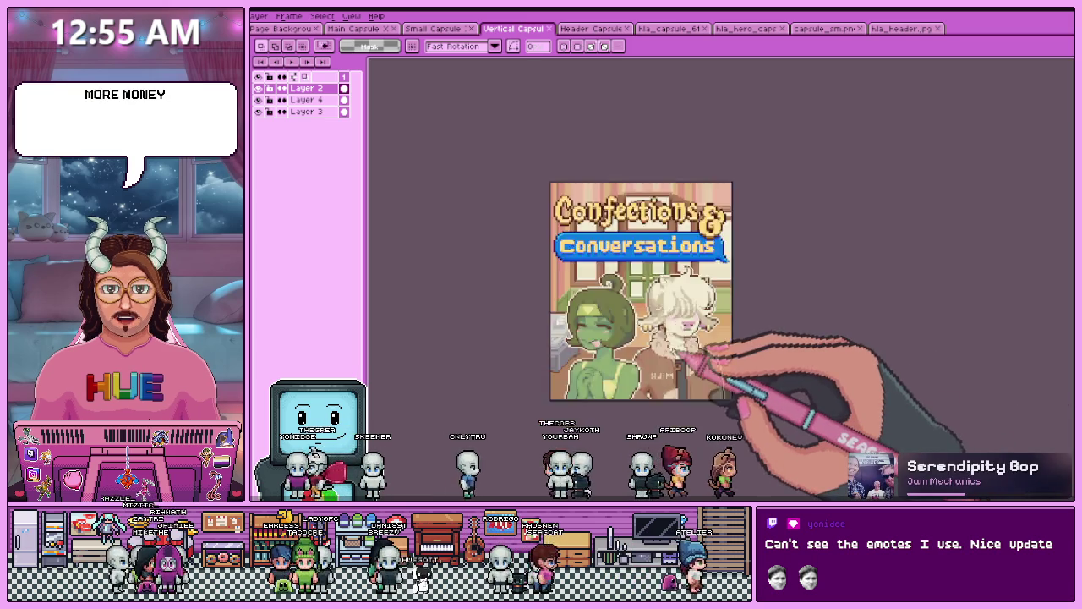
scroll(658, 356, down, 2)
scroll(658, 357, up, 2)
scroll(658, 357, down, 2)
scroll(604, 317, up, 2)
scroll(603, 317, down, 2)
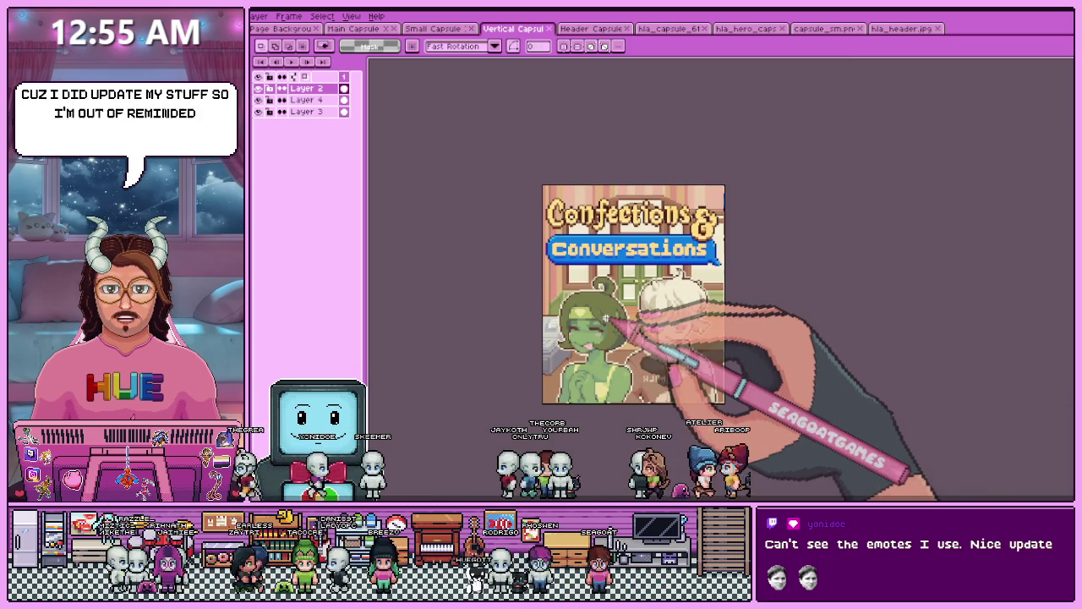
scroll(607, 320, up, 2)
scroll(668, 329, down, 2)
scroll(668, 329, up, 2)
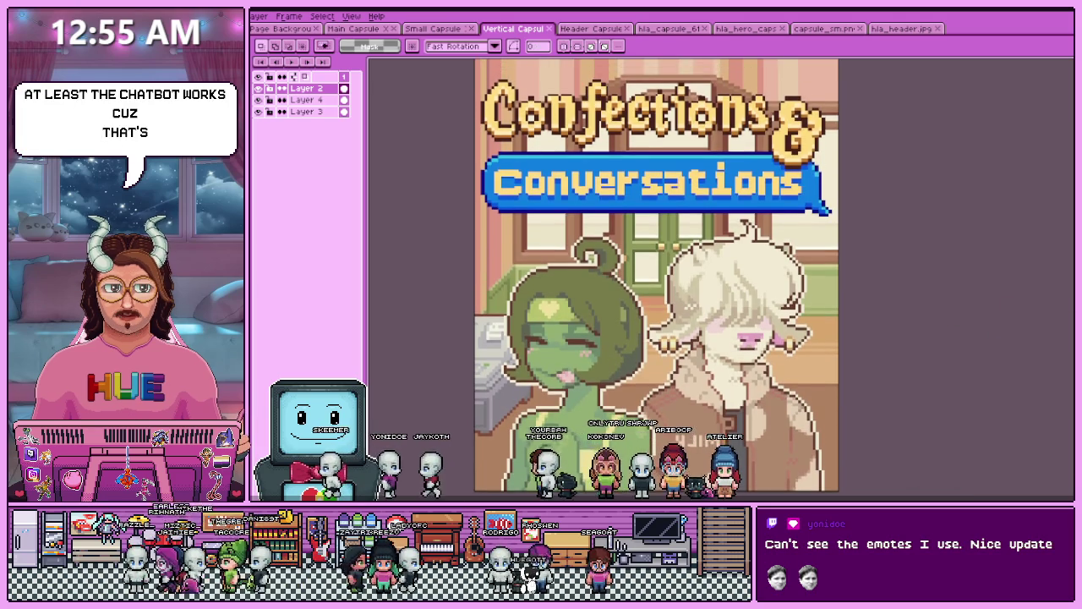
scroll(794, 360, down, 2)
- Check the Header, Small and Main Capsule documents
click(588, 28)
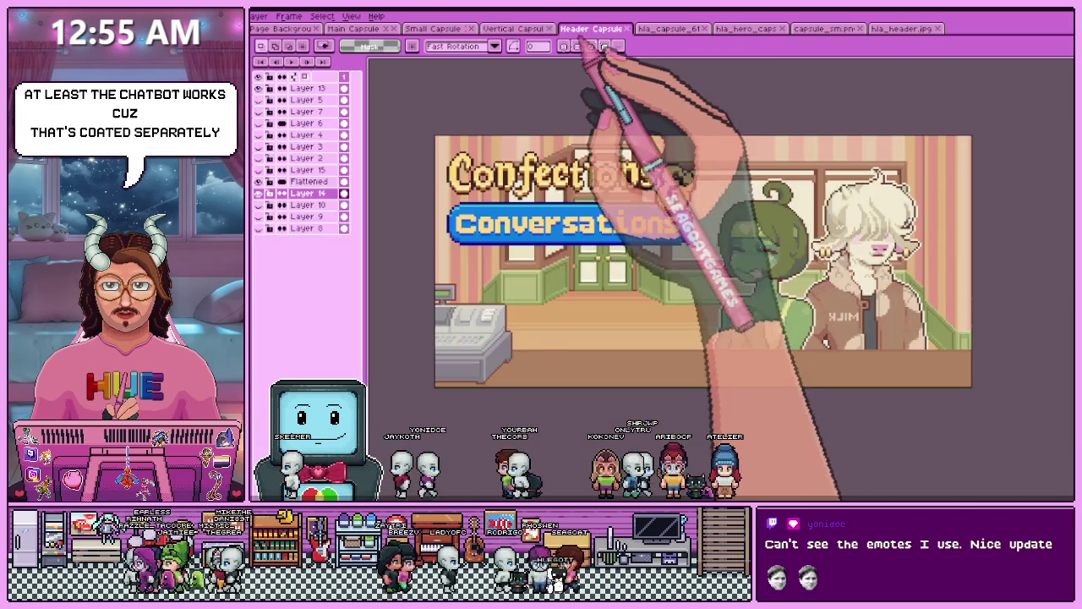
click(520, 27)
click(436, 28)
click(355, 28)
click(435, 28)
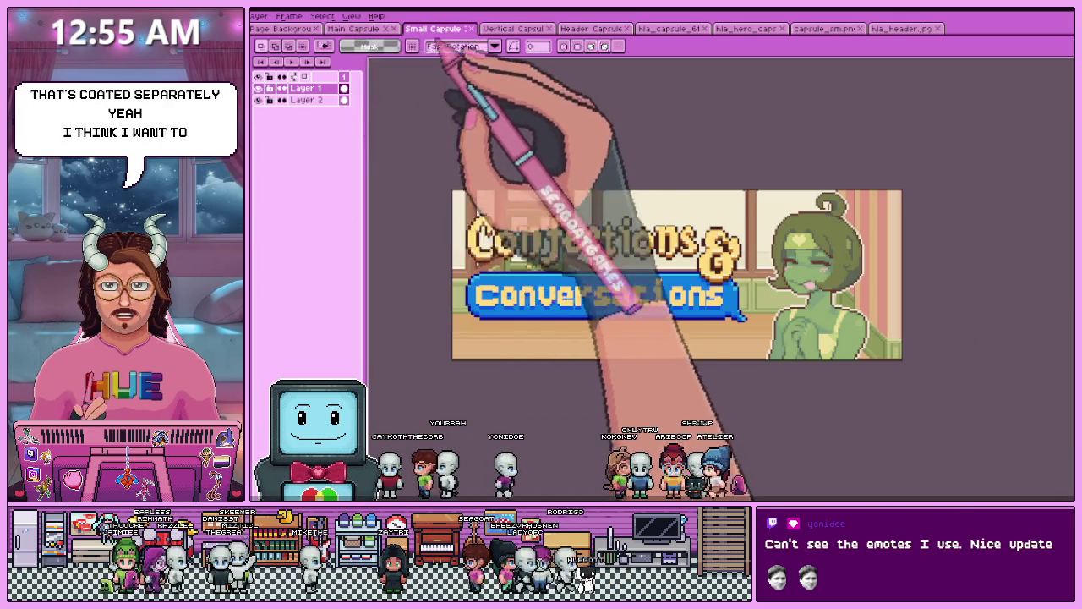
- Return to the Vertical Capsule cover and zoom in on it
click(517, 28)
scroll(693, 312, down, 2)
scroll(718, 321, up, 3)
scroll(736, 322, down, 2)
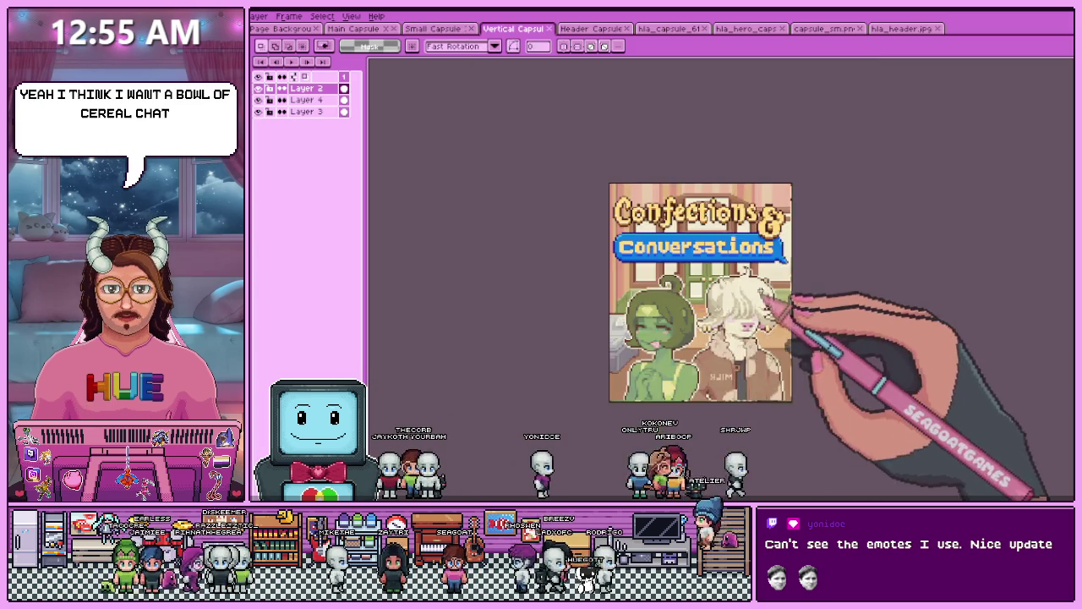
scroll(749, 310, up, 2)
scroll(718, 300, down, 2)
scroll(727, 357, up, 2)
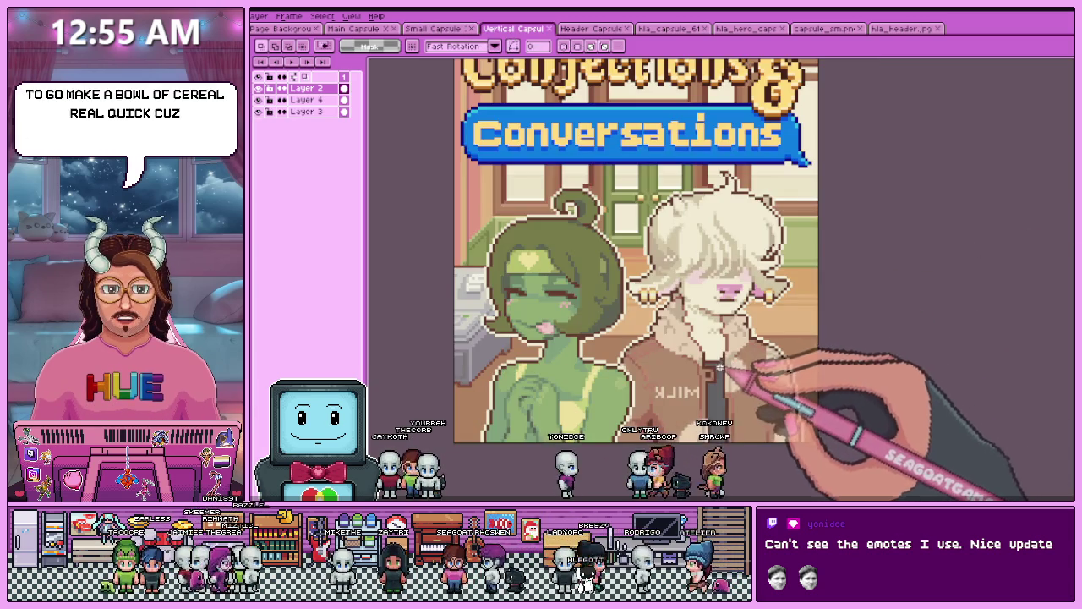
scroll(635, 271, up, 2)
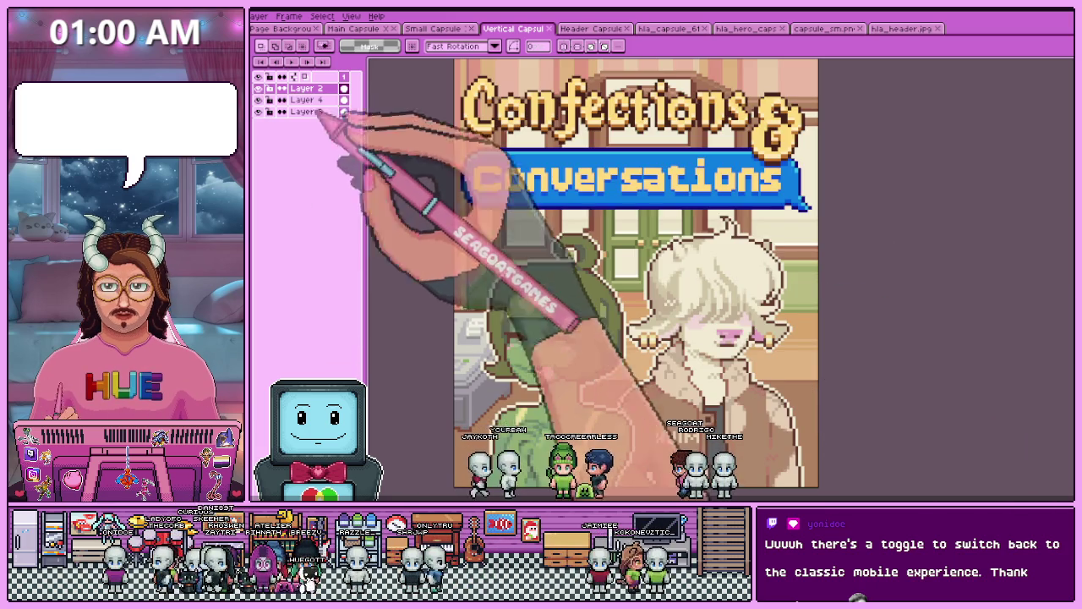
- Switch to the Paint Bucket tool with the W shortcut
key(w)
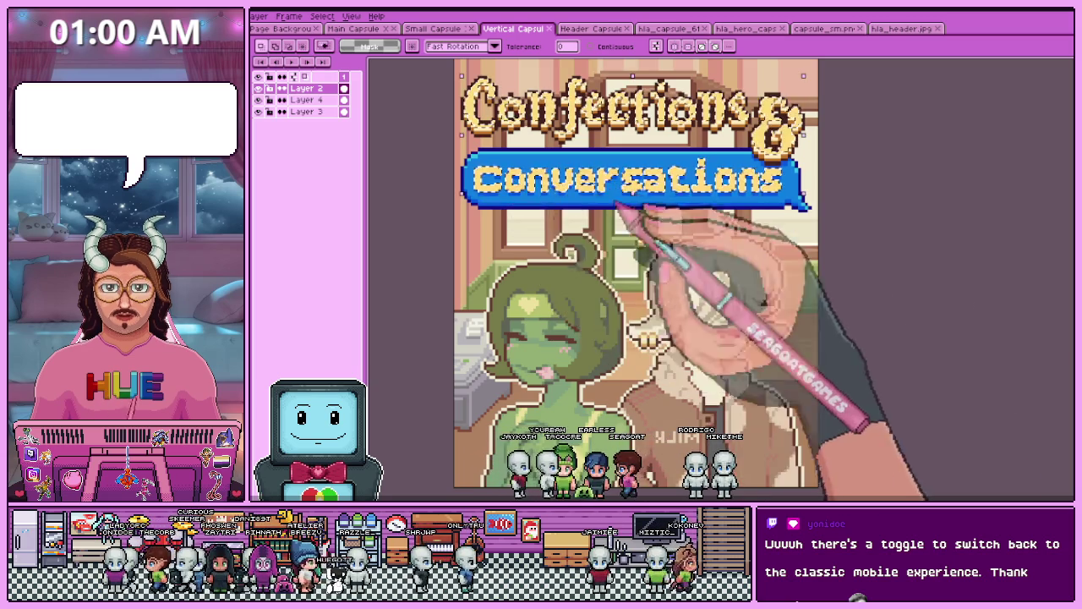
- Zoom onto the banner and fill the 'C', 'o' and 'n' of Conversations with white
key(z)
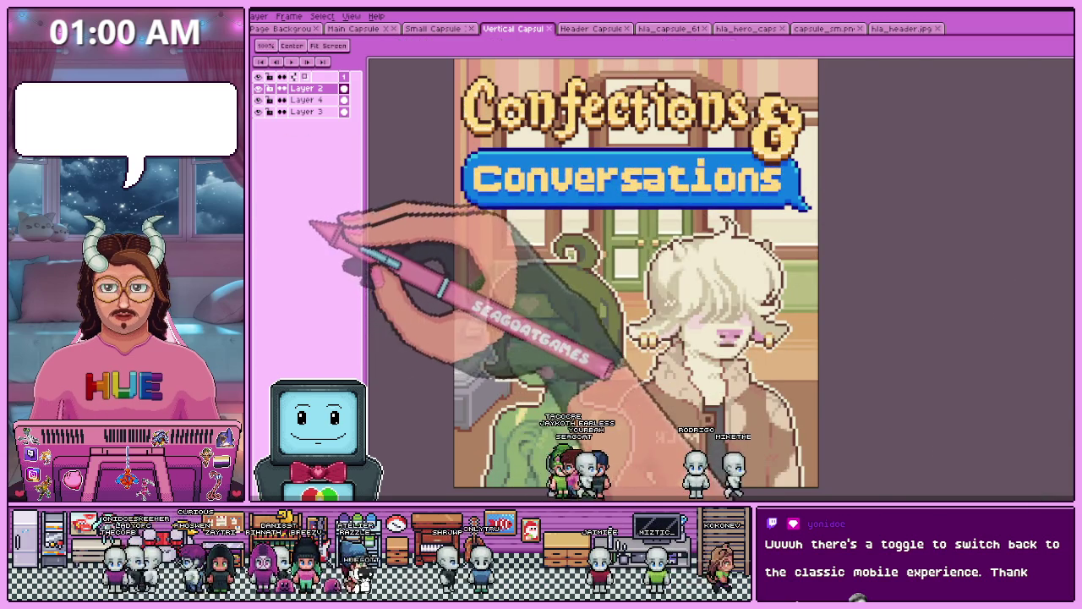
click(470, 179)
key(w)
click(499, 178)
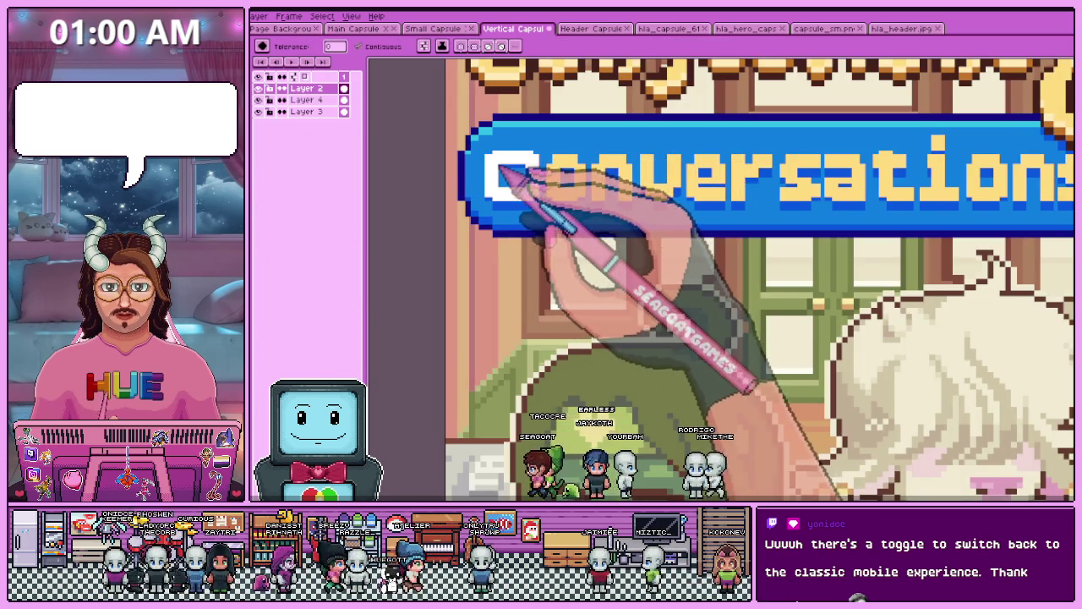
click(554, 182)
click(609, 179)
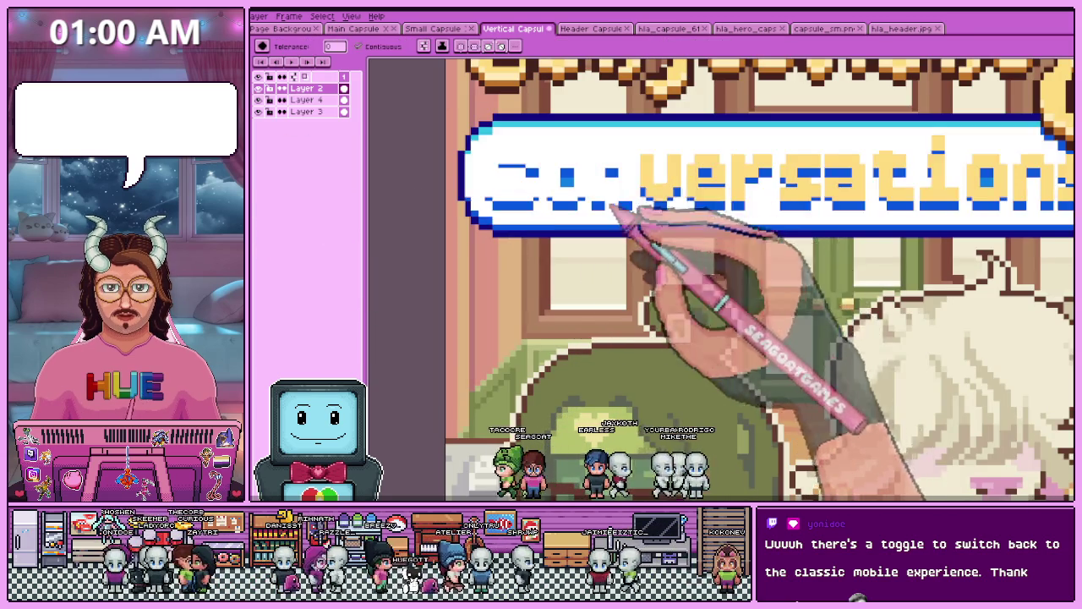
scroll(621, 193, down, 3)
scroll(622, 194, up, 3)
- Fill the remaining letters 'versations' white
click(541, 169)
click(591, 173)
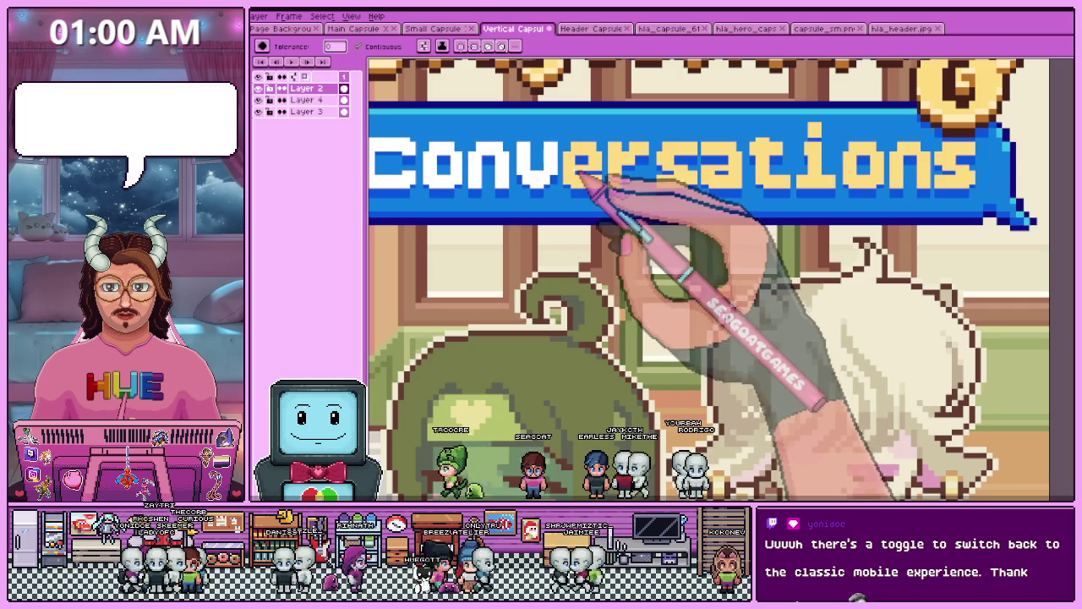
click(636, 173)
click(676, 169)
click(722, 174)
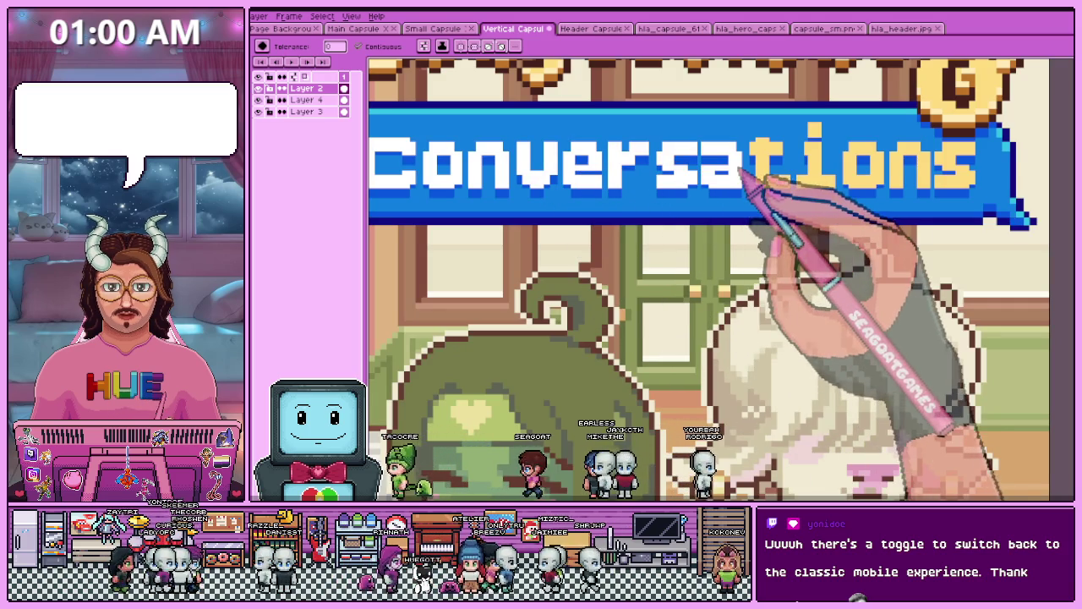
click(769, 170)
click(812, 169)
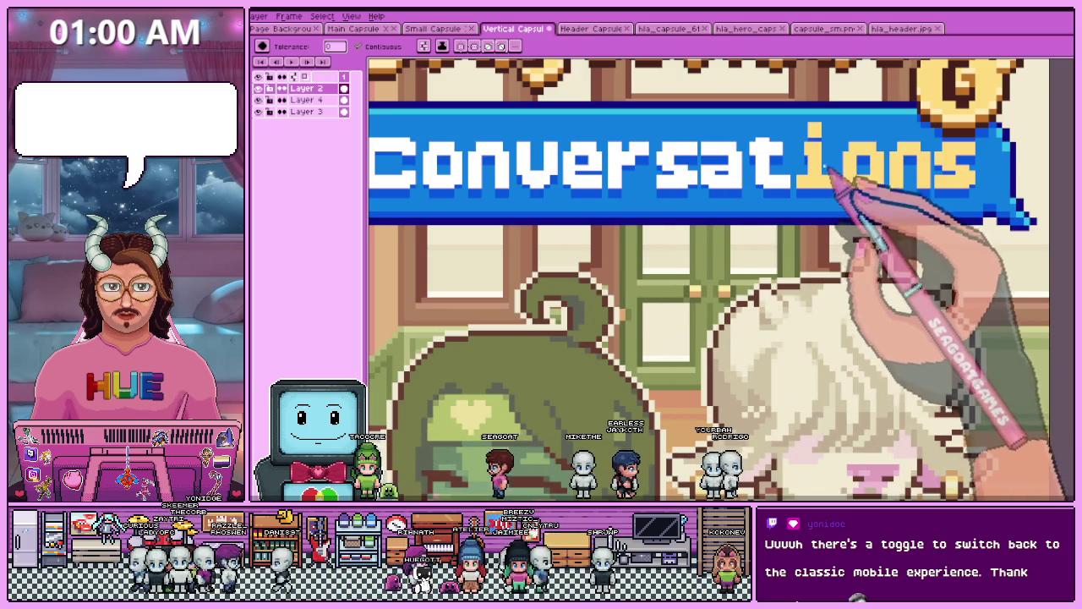
click(856, 169)
click(922, 160)
click(968, 161)
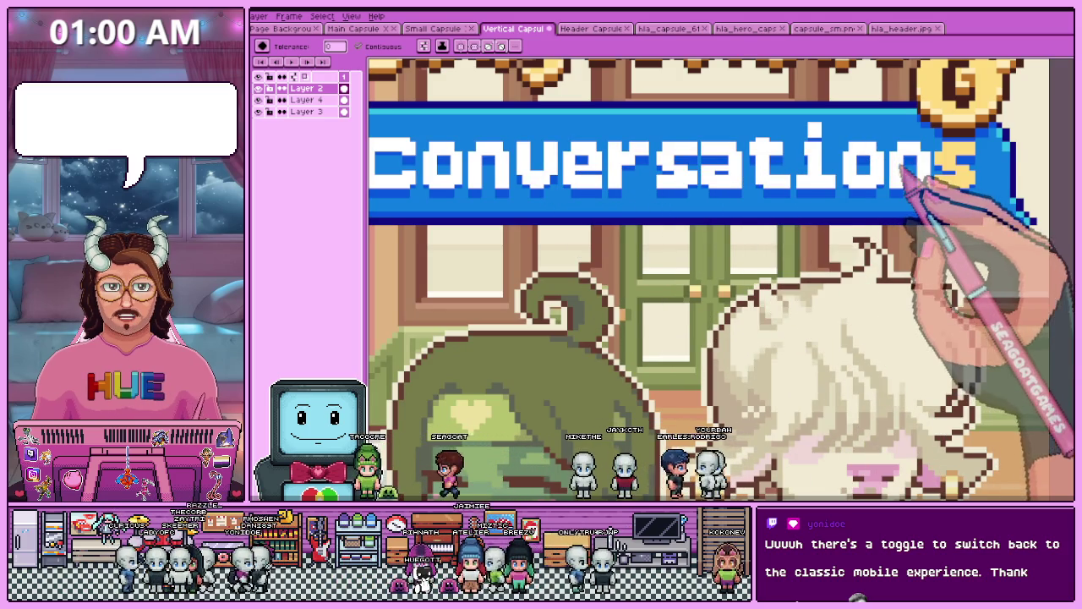
scroll(930, 169, down, 5)
scroll(834, 209, up, 3)
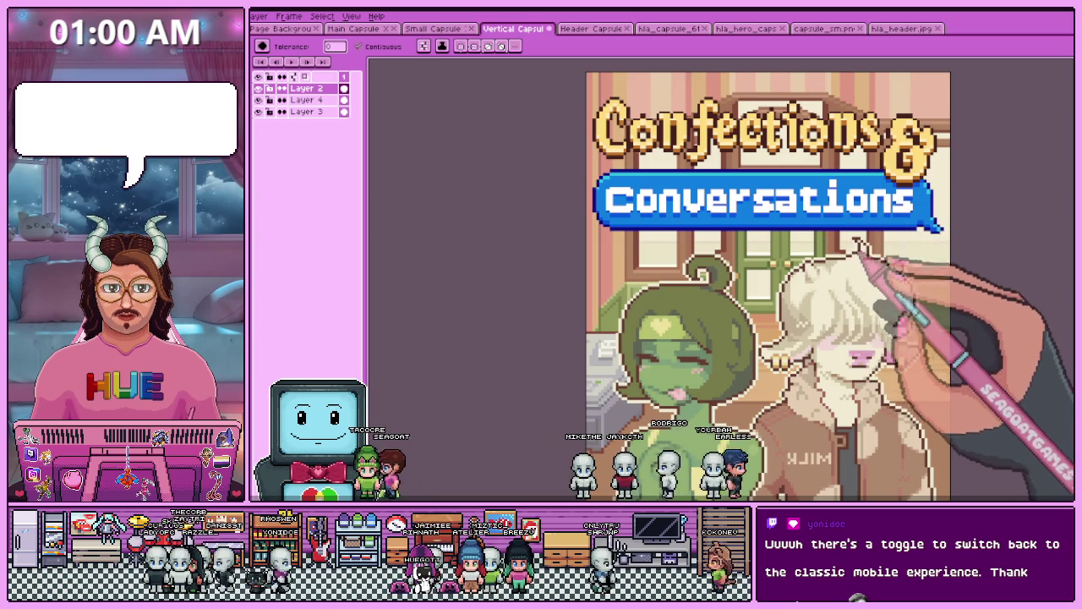
scroll(850, 279, down, 3)
scroll(854, 270, up, 3)
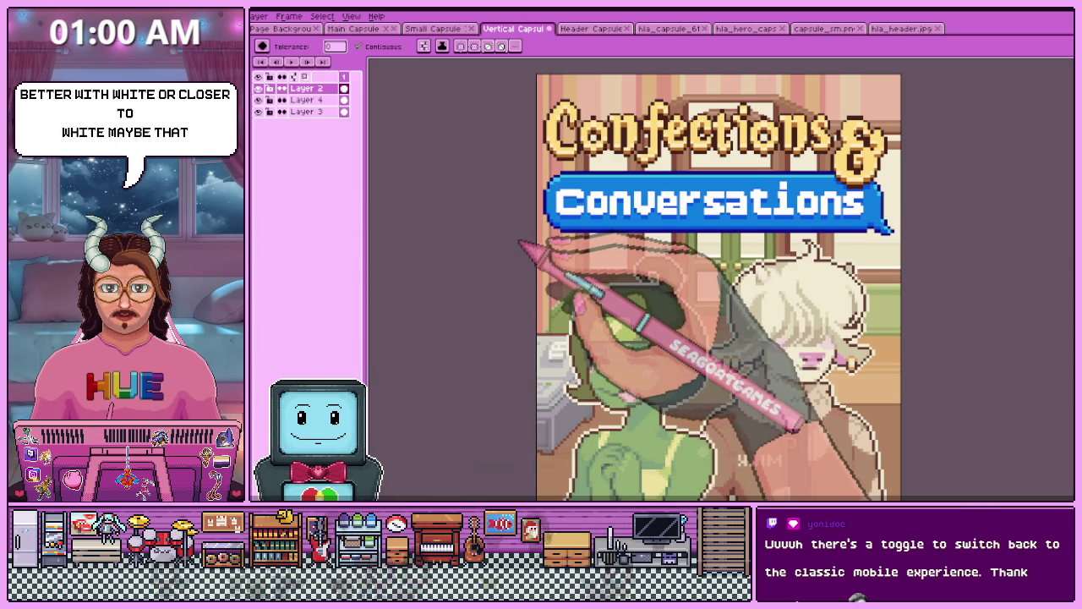
key(m)
scroll(550, 210, up, 2)
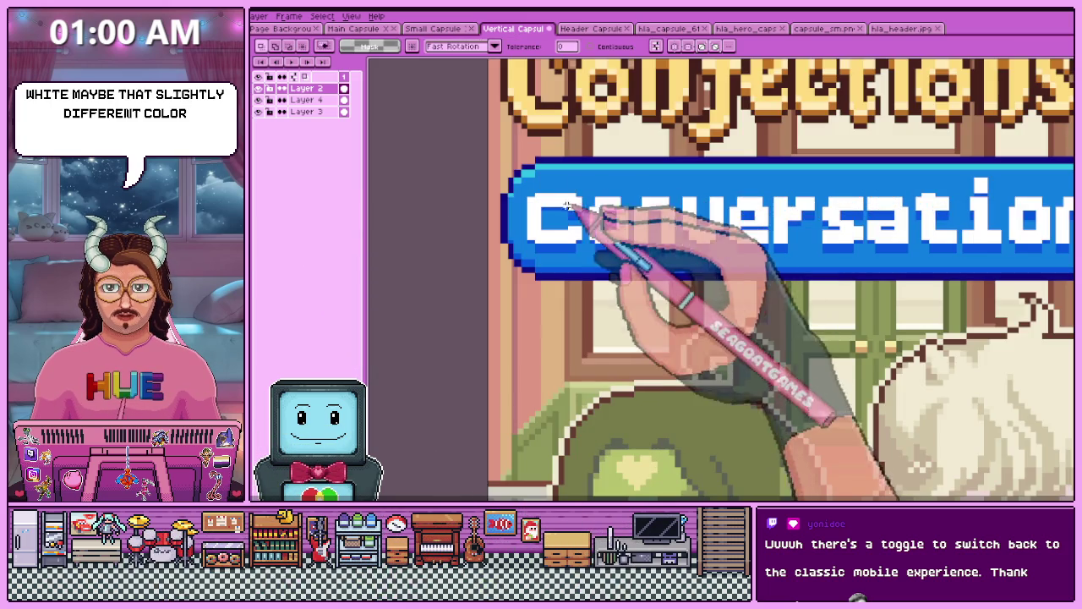
scroll(592, 271, down, 2)
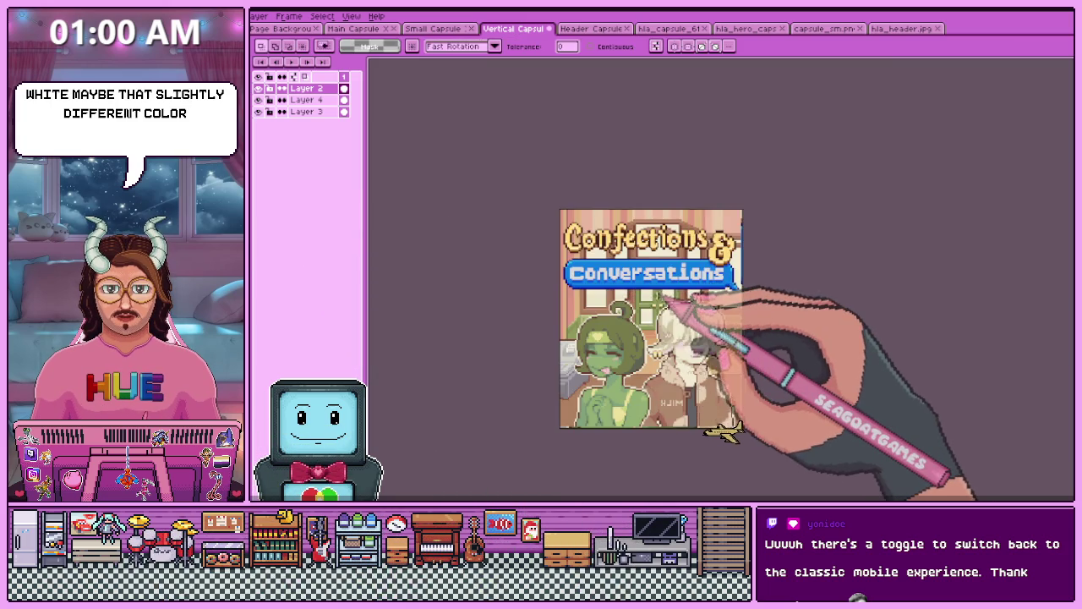
scroll(655, 299, up, 1)
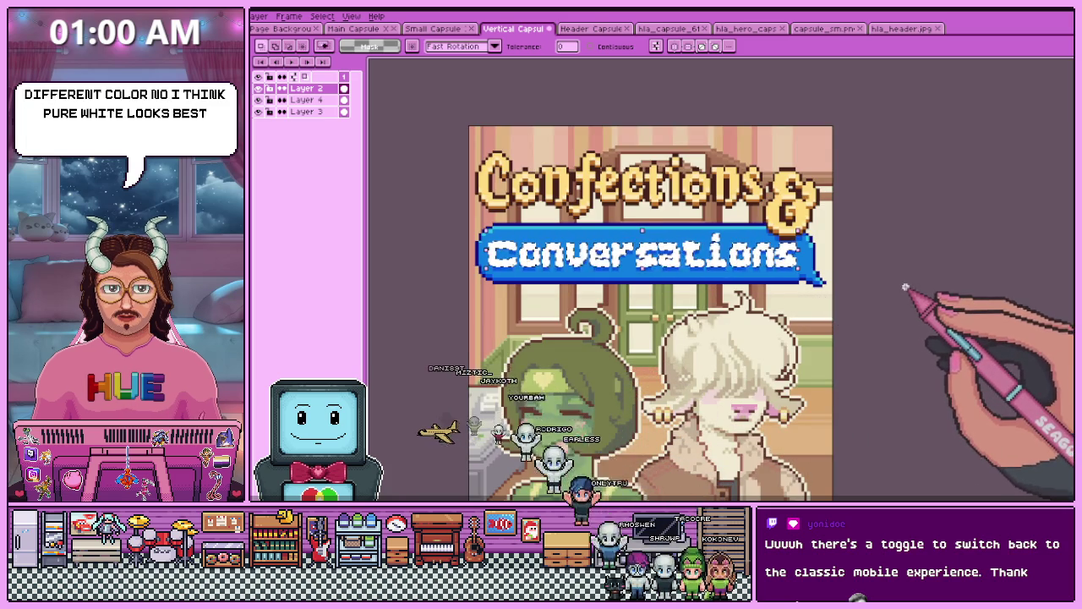
scroll(807, 326, up, 1)
scroll(807, 326, down, 1)
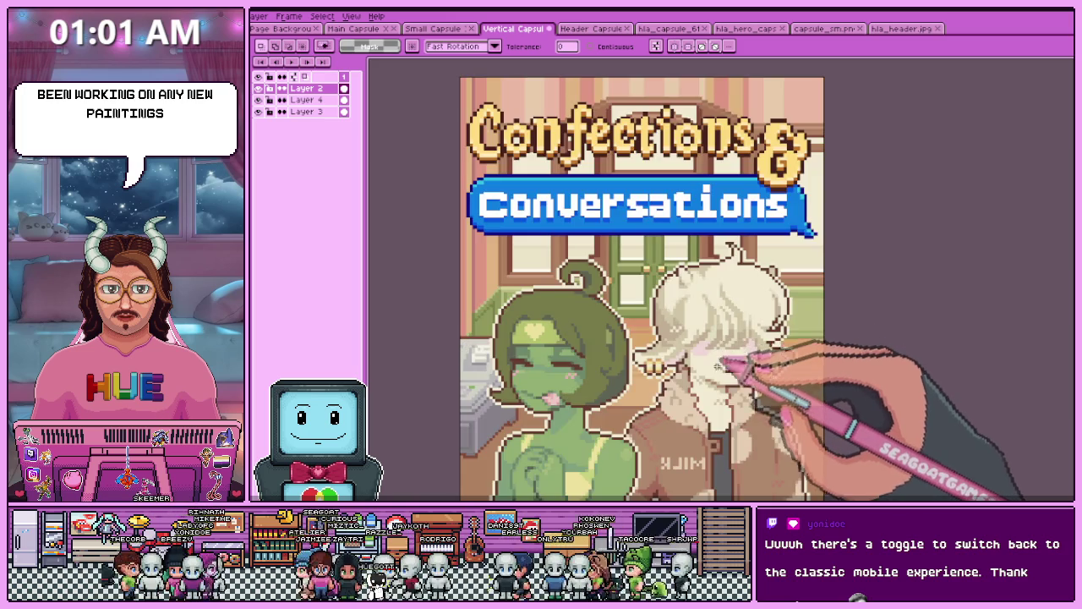
scroll(744, 406, down, 3)
scroll(714, 418, up, 3)
scroll(714, 419, down, 3)
scroll(714, 418, up, 1)
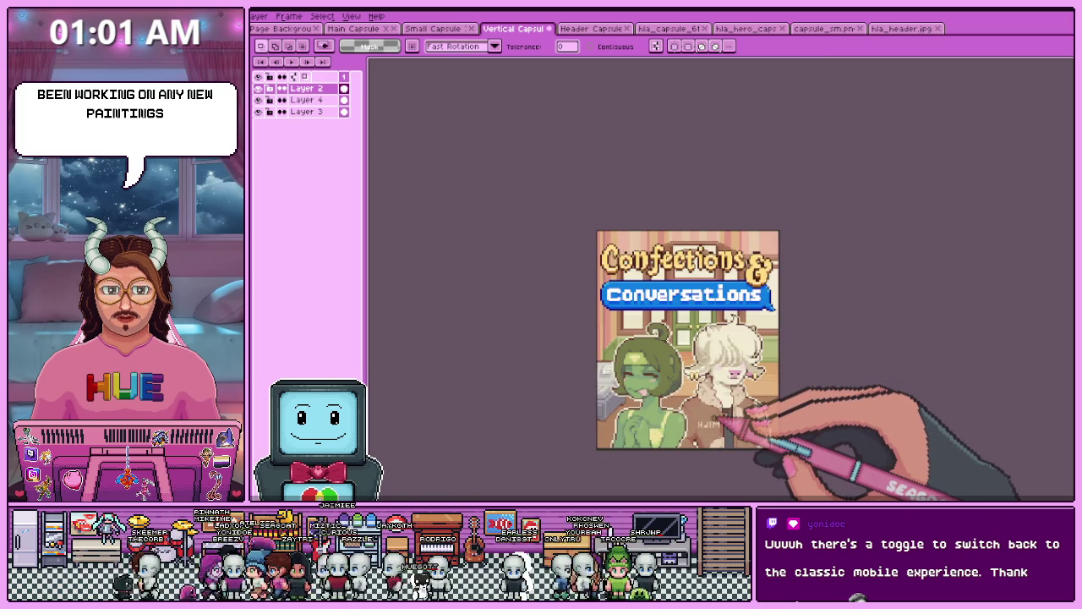
scroll(715, 418, up, 2)
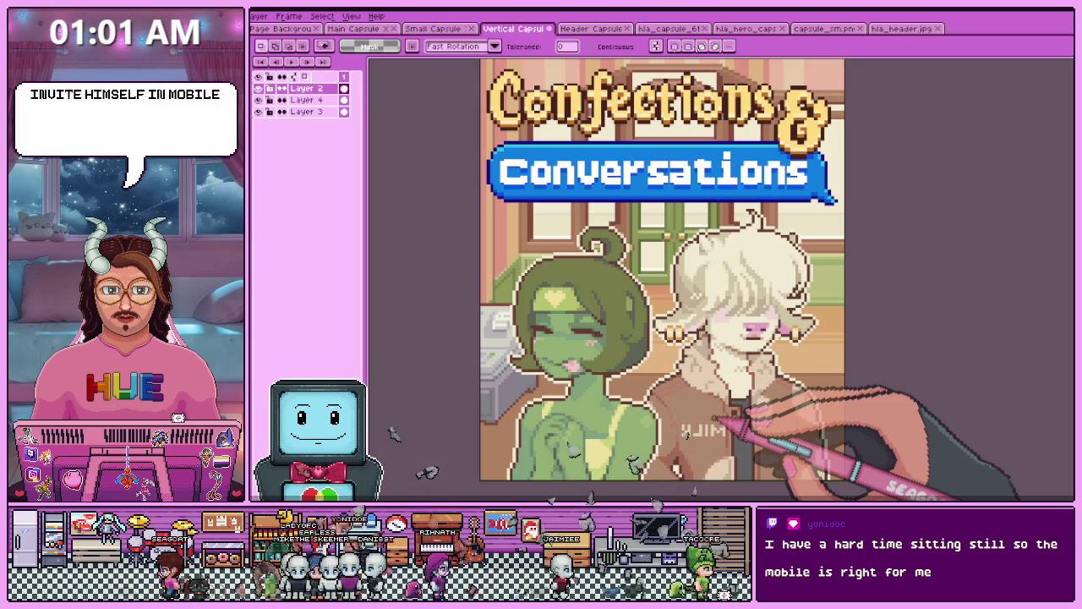
- Mirror the MILK lettering horizontally, then switch to the Header Capsule artwork
key(shift+h)
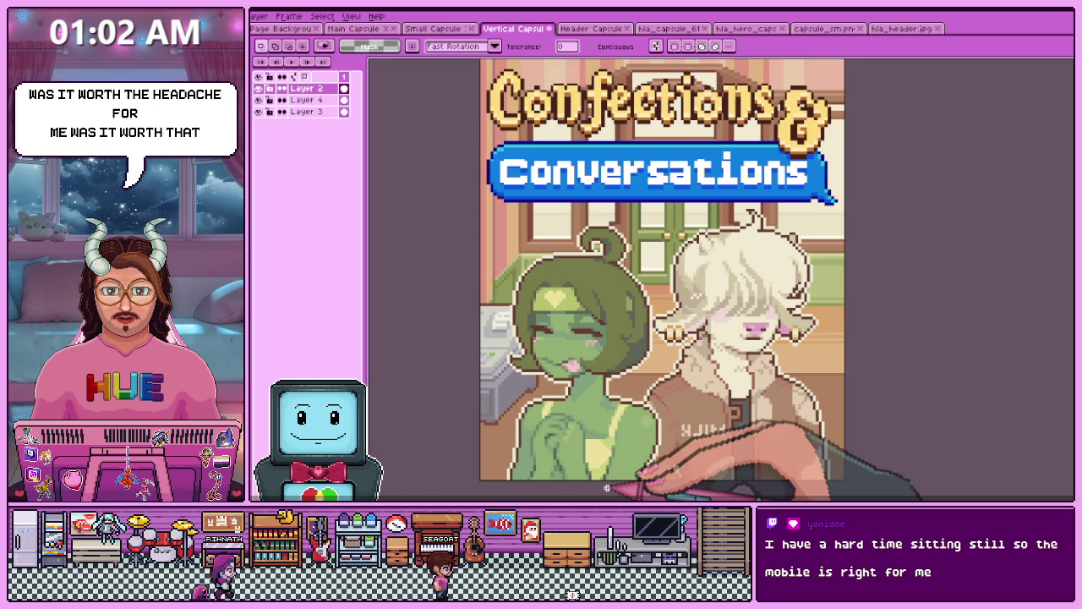
scroll(685, 389, down, 2)
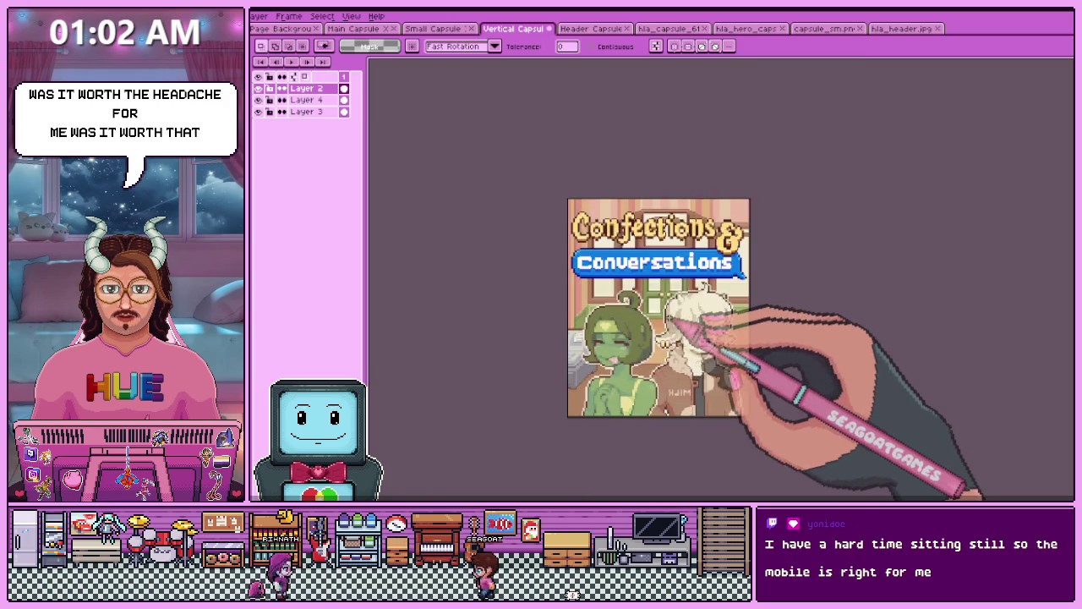
scroll(669, 317, up, 2)
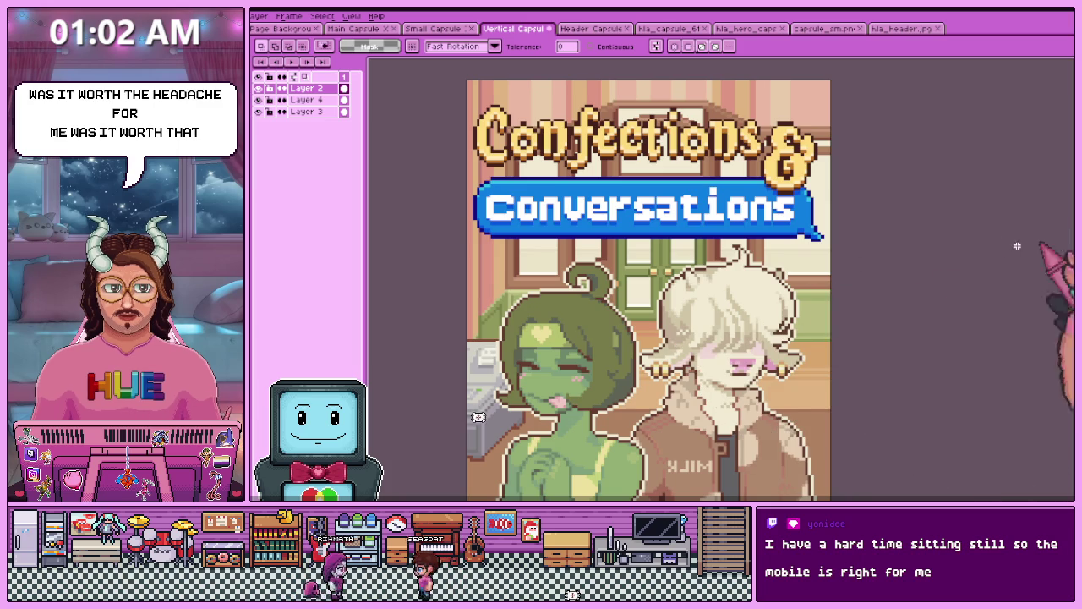
drag(773, 384, 782, 350)
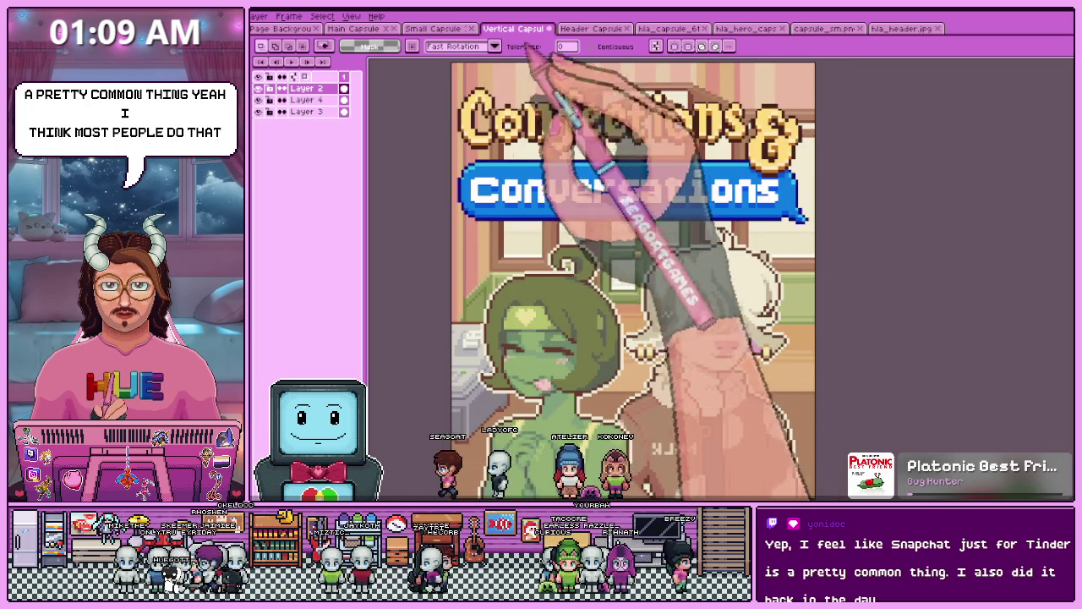
click(591, 28)
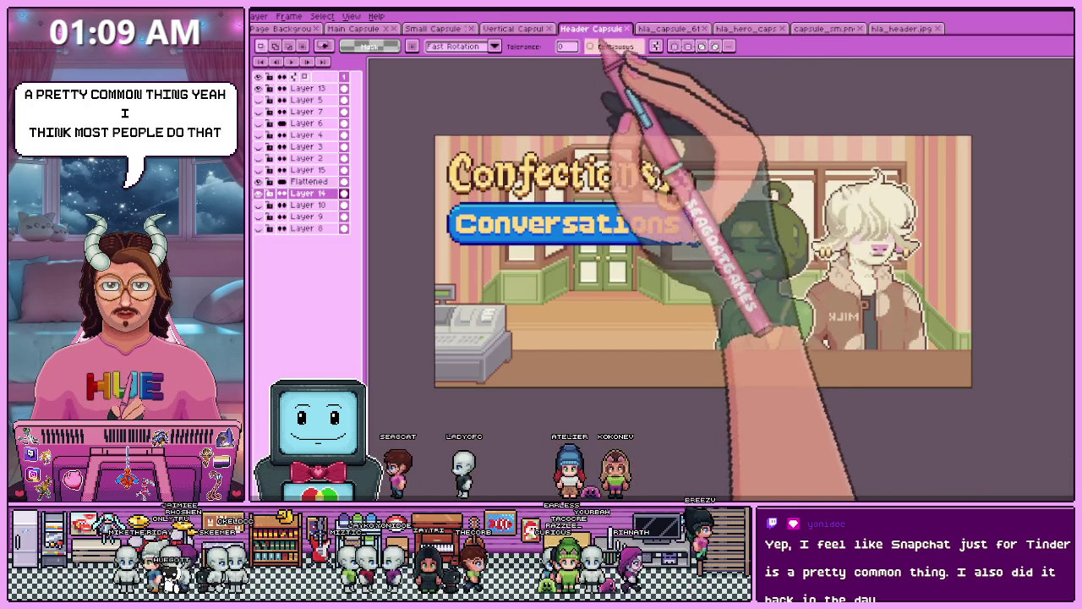
- Compare the Header and Vertical Capsule art up close, ending on the empty Main Capsule
scroll(467, 222, up, 1)
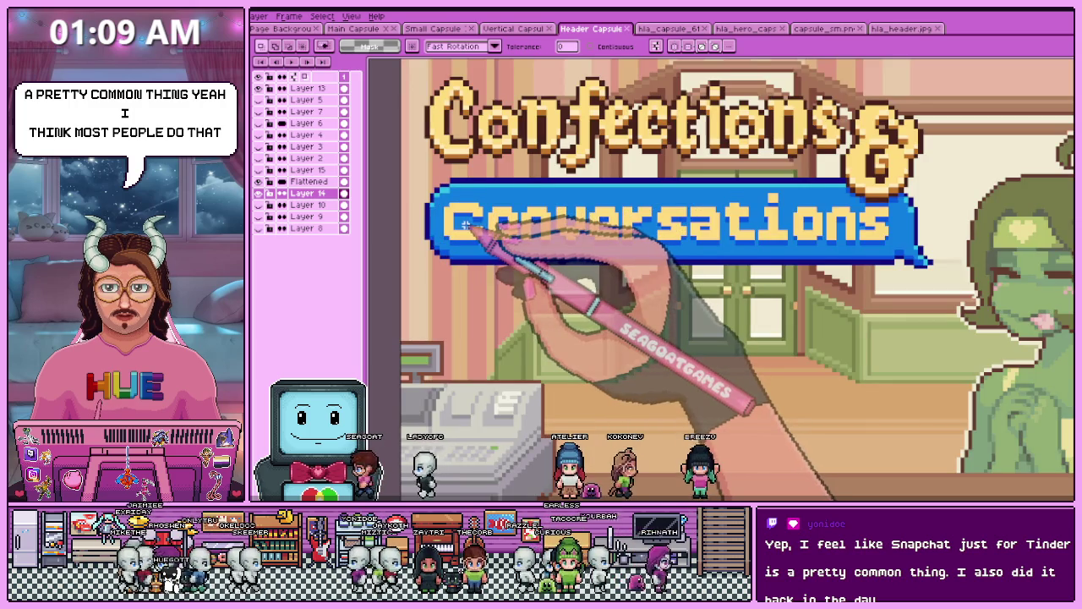
scroll(494, 259, down, 3)
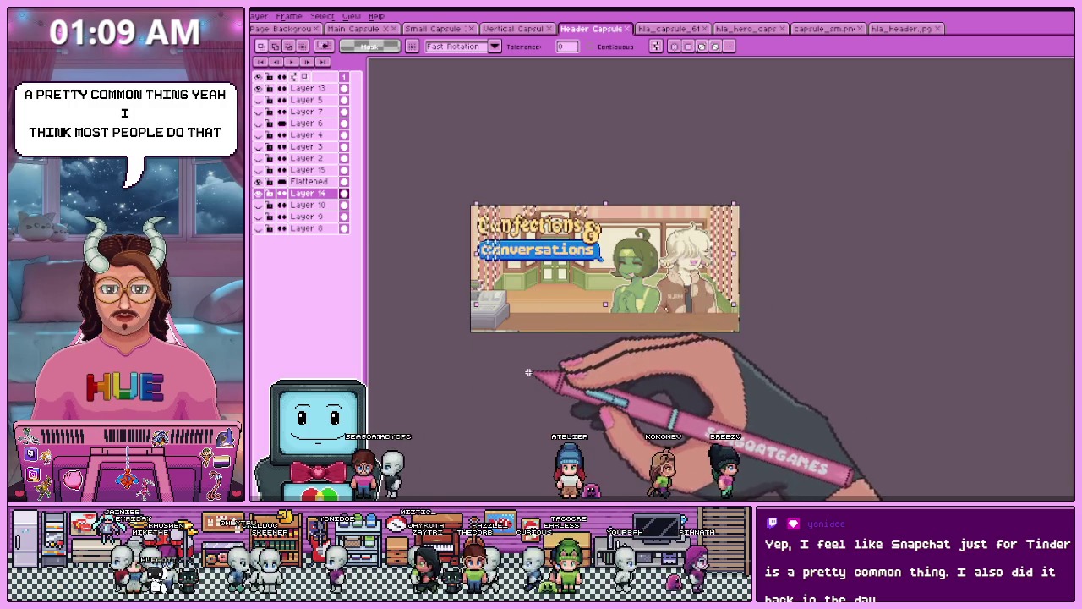
click(514, 28)
scroll(609, 211, down, 3)
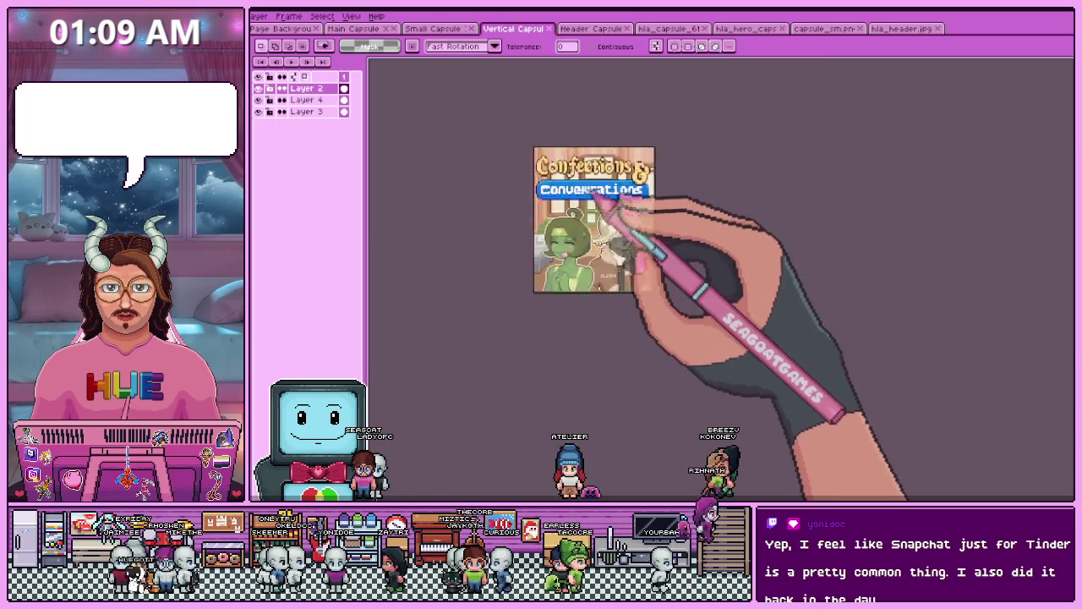
scroll(596, 228, up, 3)
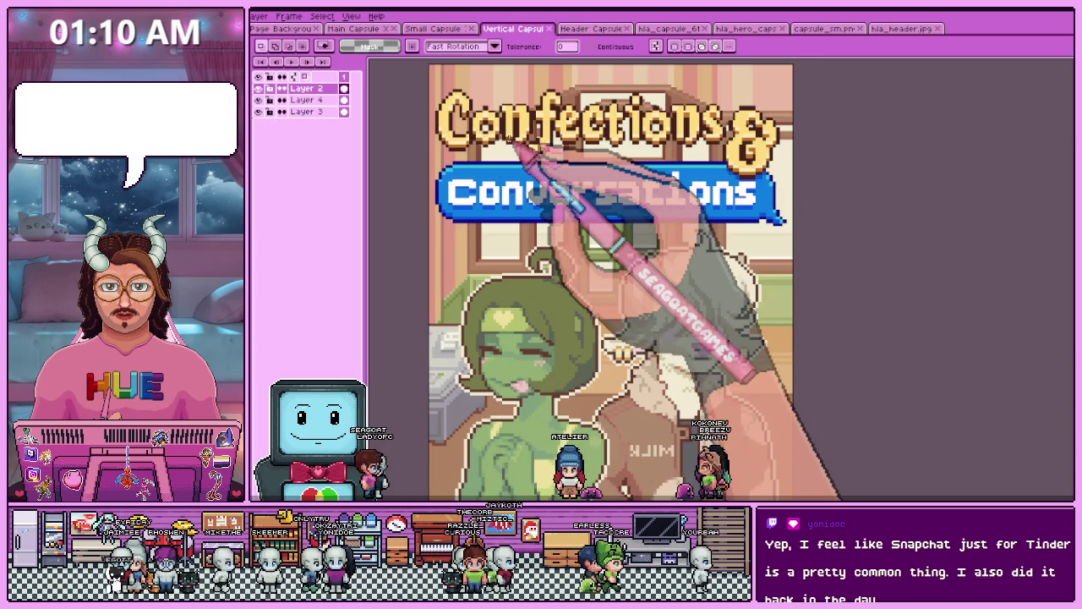
scroll(701, 295, down, 2)
scroll(651, 350, up, 2)
scroll(637, 333, down, 2)
scroll(634, 257, up, 2)
scroll(635, 257, down, 2)
scroll(634, 257, up, 2)
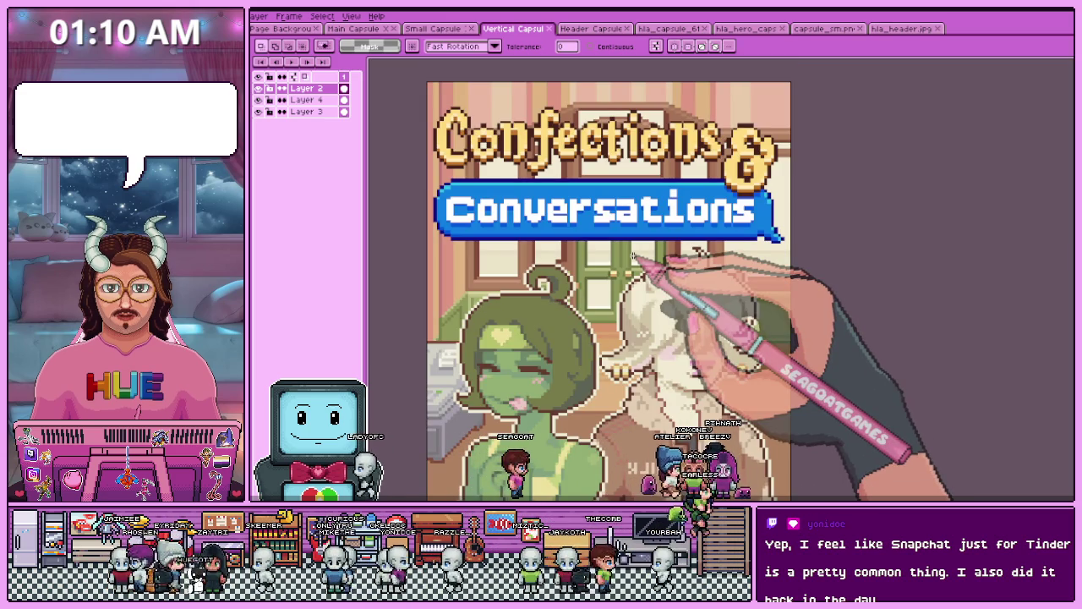
click(354, 28)
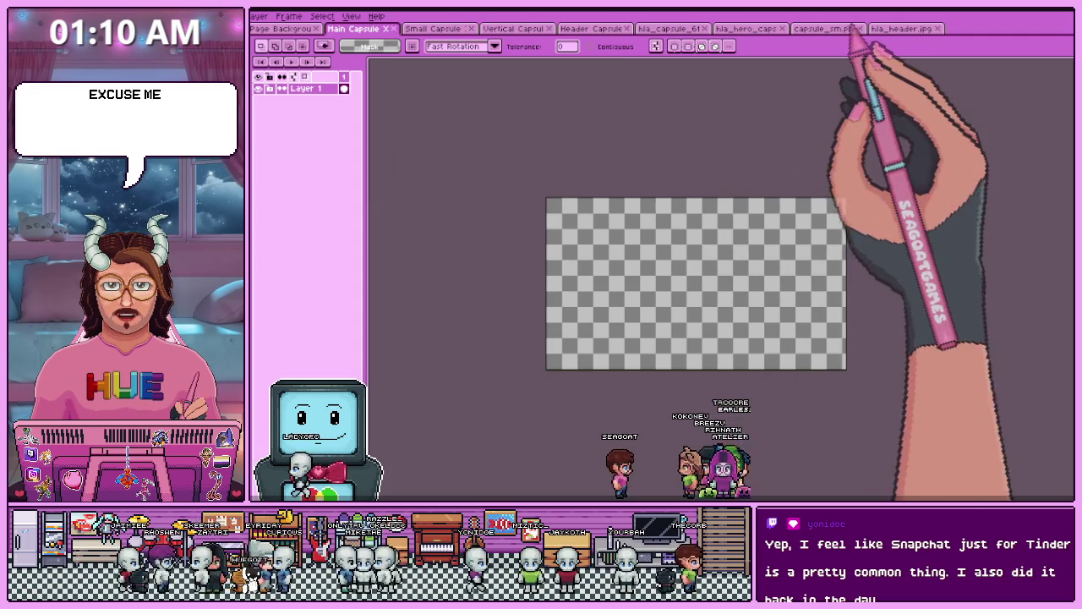
- Compare the hla_header.jpg reference against the Header Capsule and empty Main Capsule
click(897, 28)
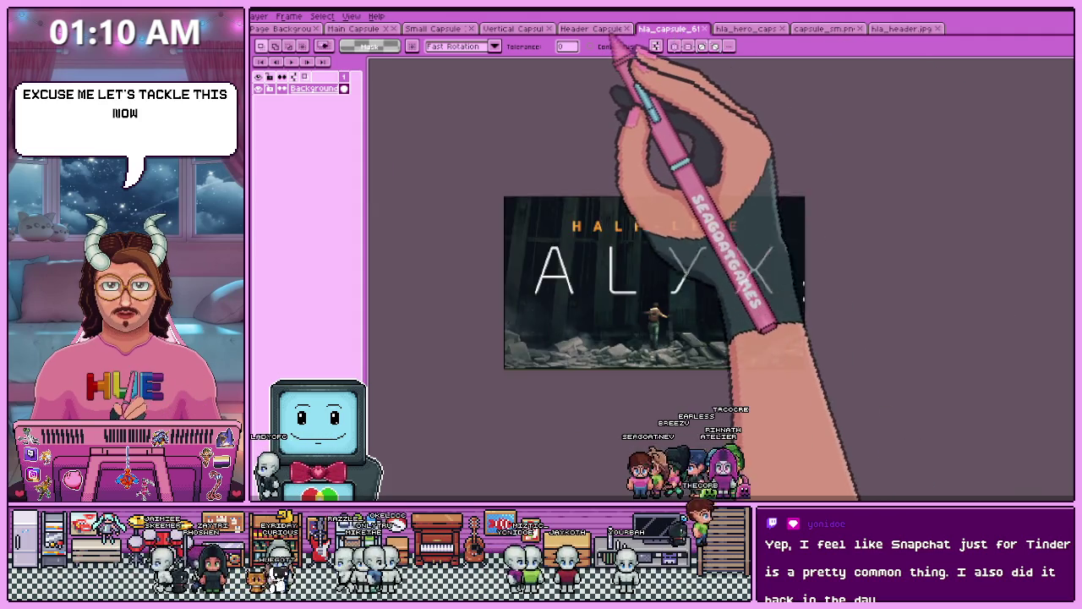
click(605, 29)
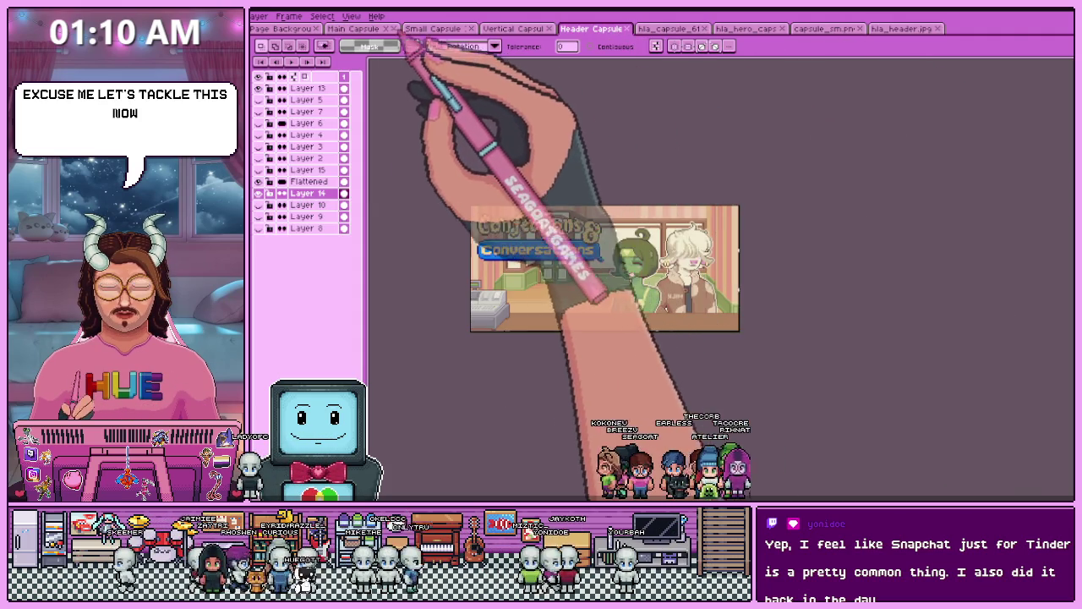
click(373, 30)
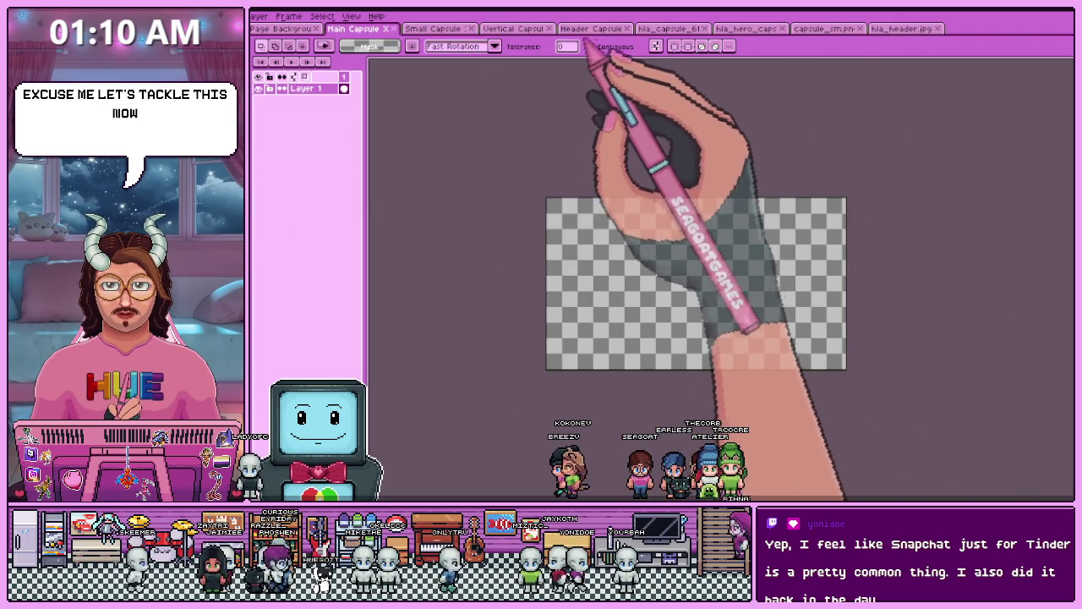
click(592, 29)
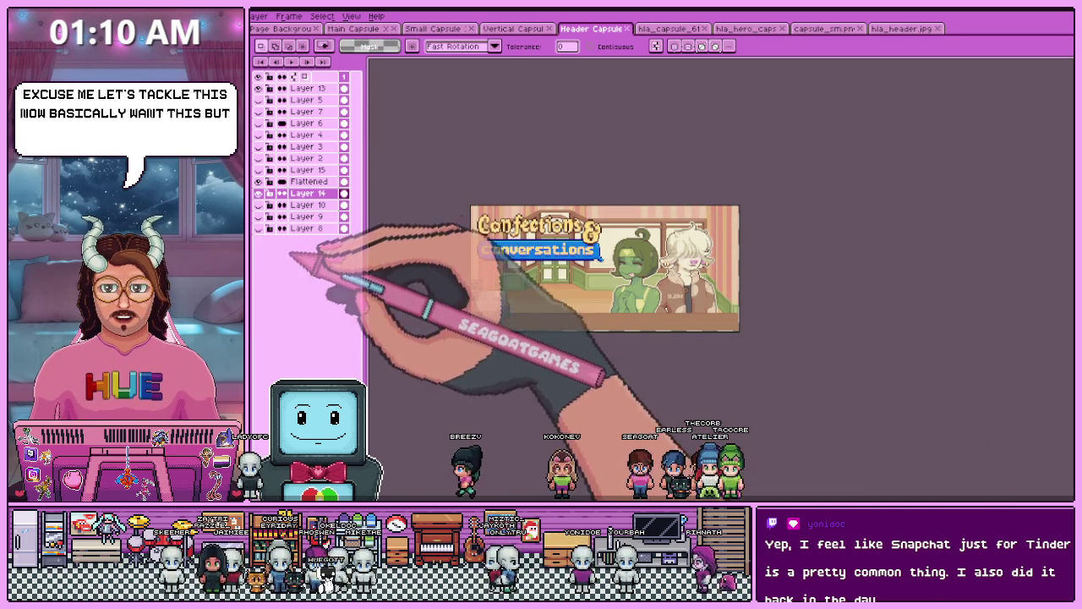
- Paste Layer 14's café background into the Main Capsule, discard it, and open Sprite Size
click(298, 193)
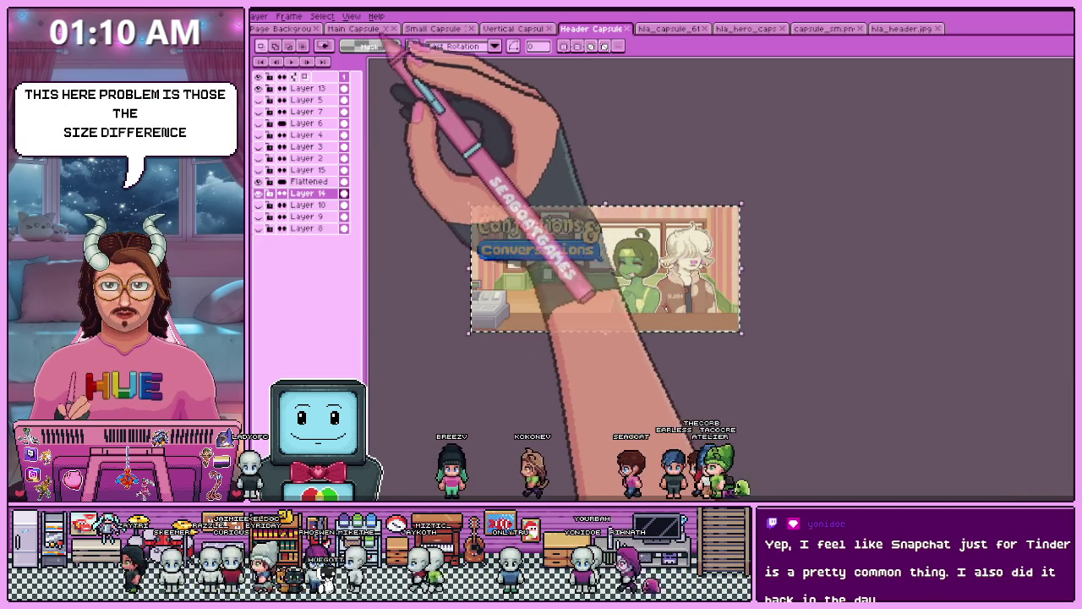
click(364, 29)
key(ctrl+v)
drag(821, 355, 651, 288)
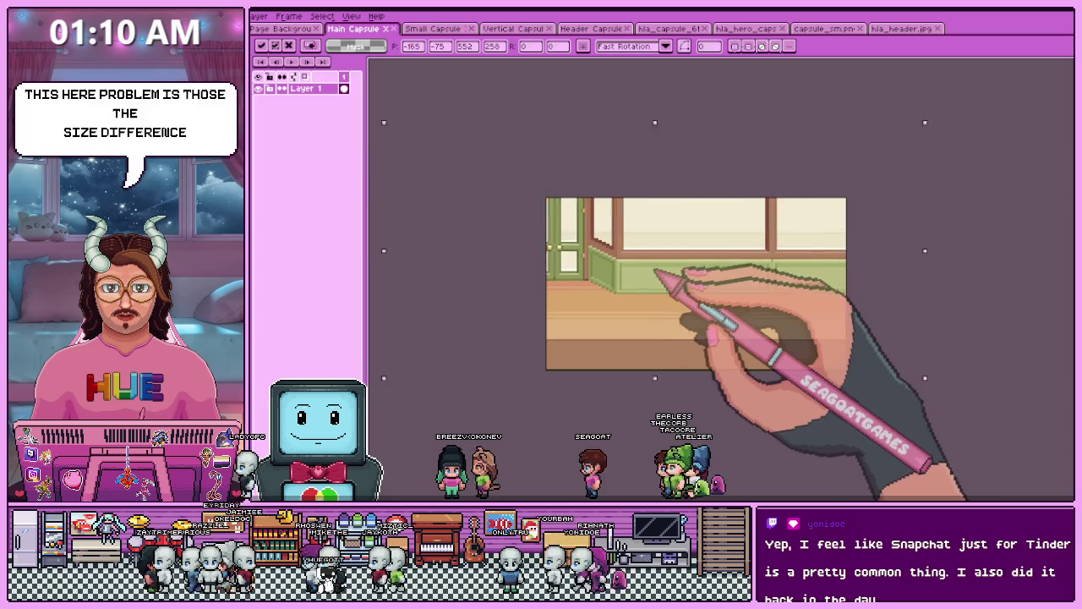
key(Escape)
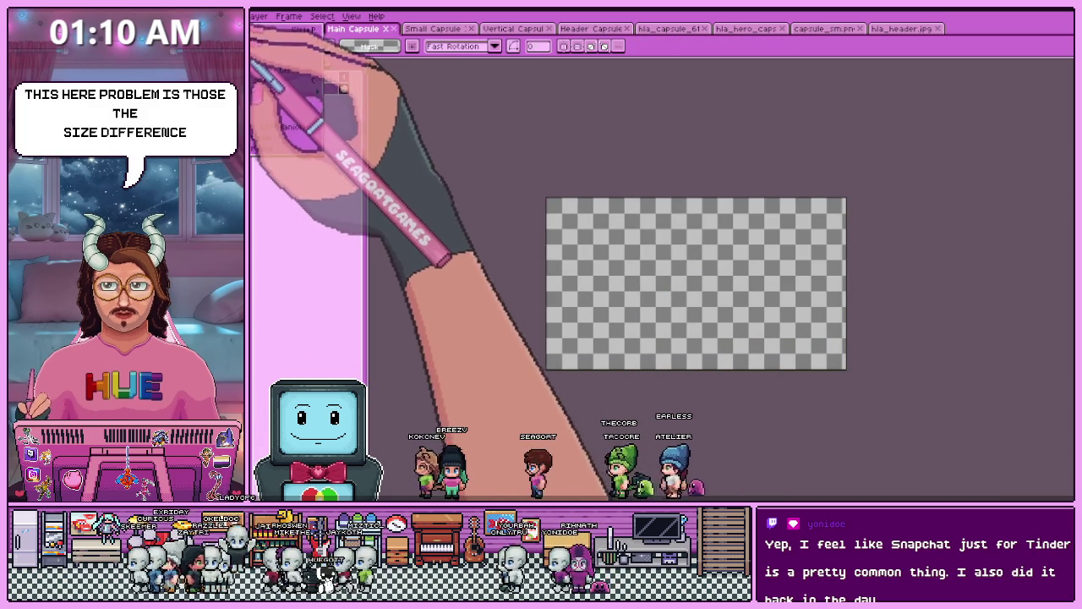
key(ctrl+alt+i)
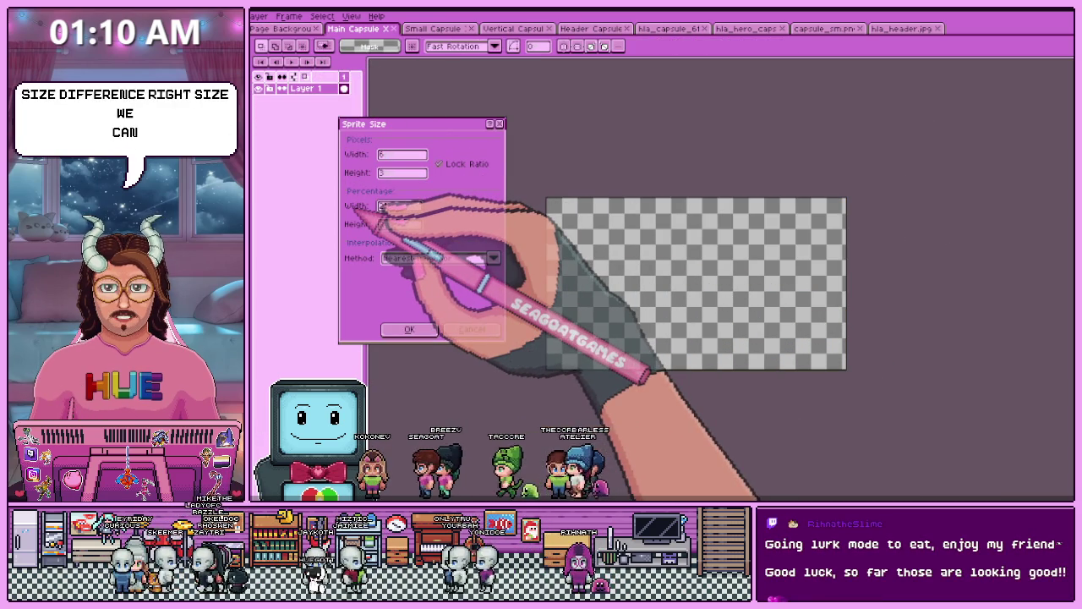
- Resize the Main Capsule sprite to 200%
key(Return)
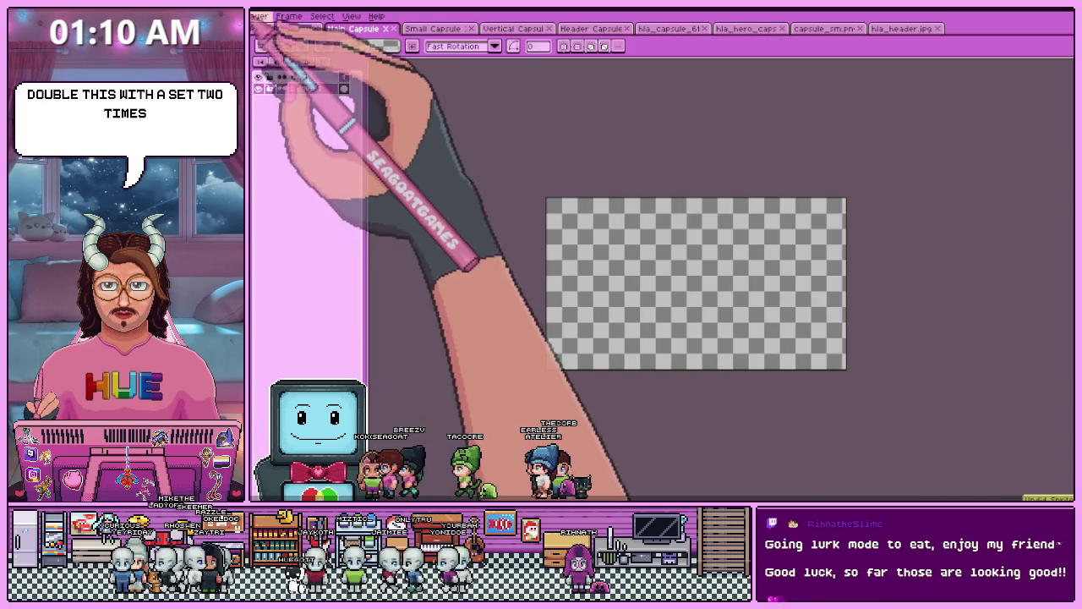
click(252, 15)
key(ctrl+alt+i)
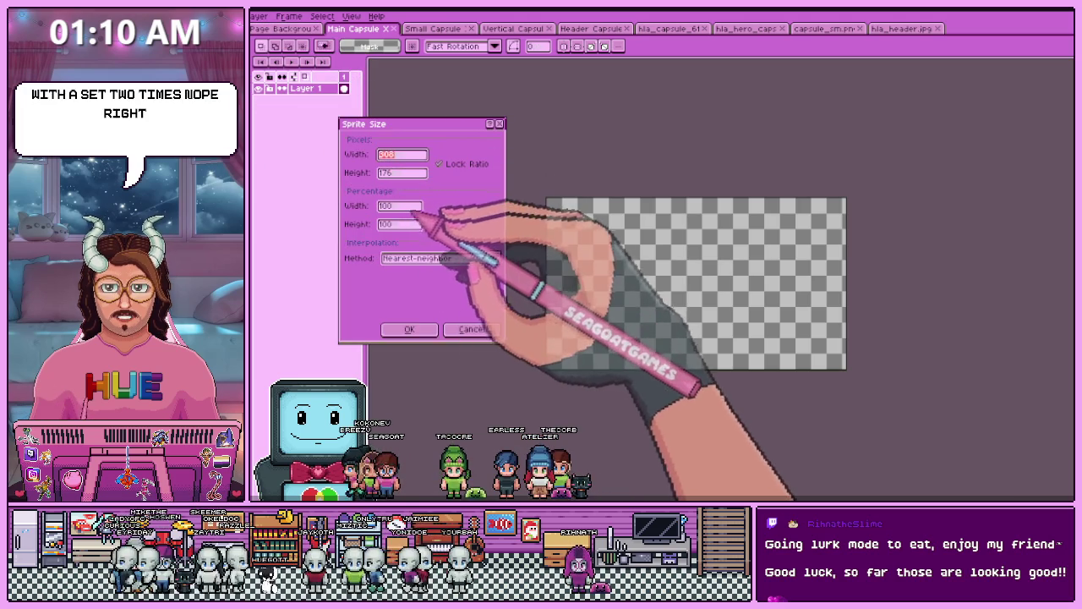
key(Return)
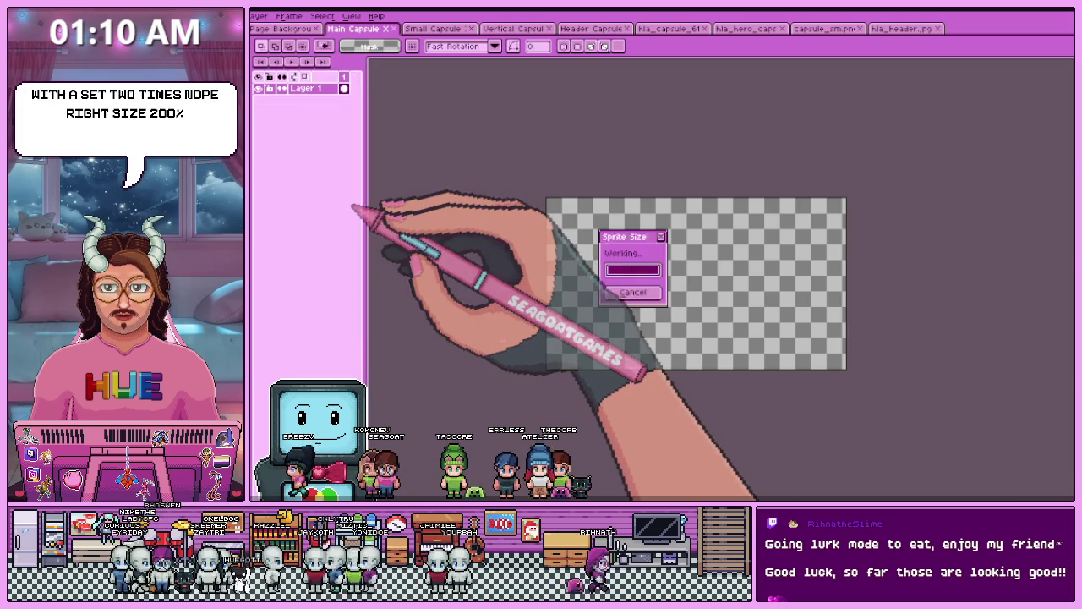
- Paste the café background into the enlarged canvas, position it, and commit
scroll(568, 278, down, 1)
key(ctrl+v)
scroll(538, 259, up, 1)
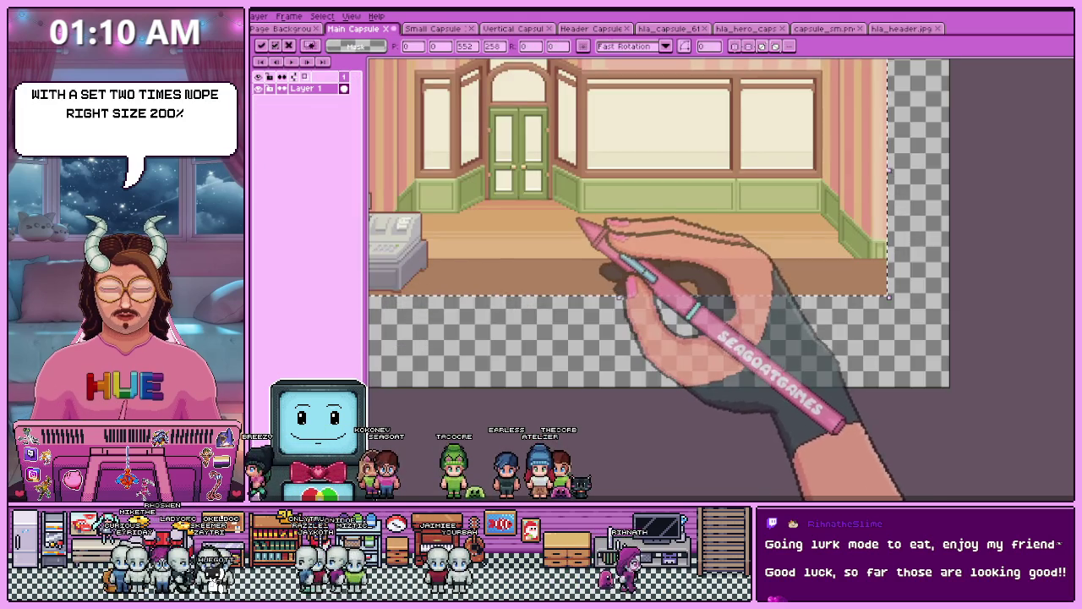
drag(592, 229, 633, 270)
scroll(622, 255, down, 1)
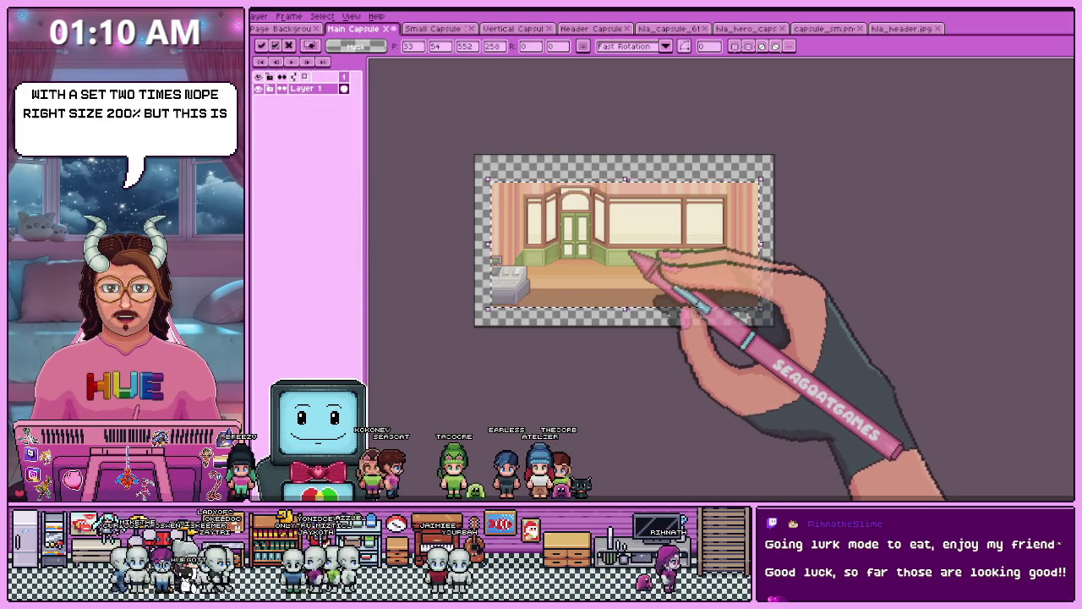
drag(604, 265, 542, 297)
scroll(561, 295, up, 1)
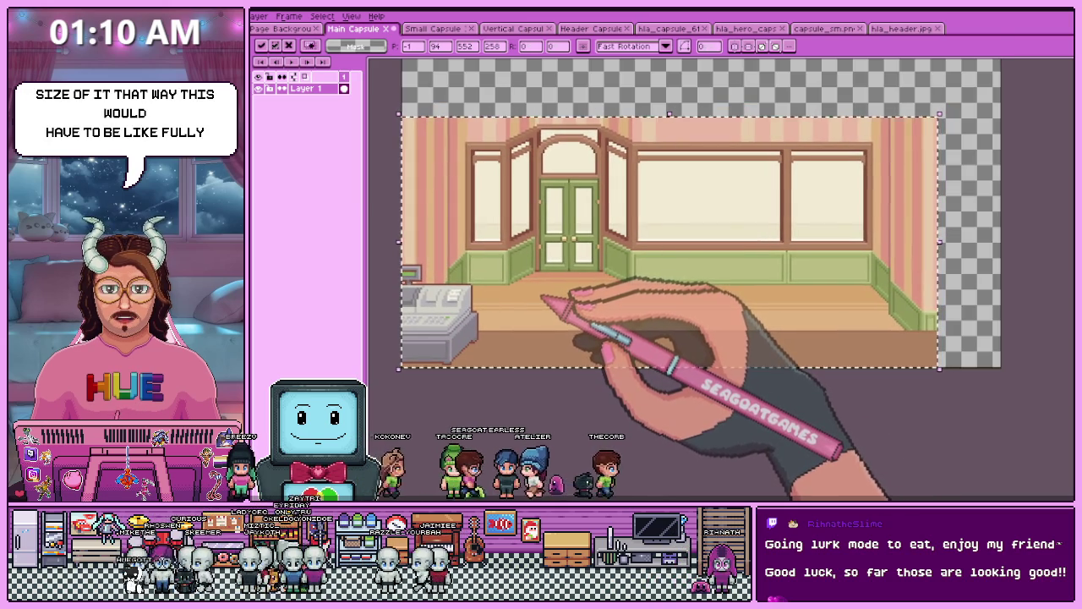
scroll(541, 294, down, 1)
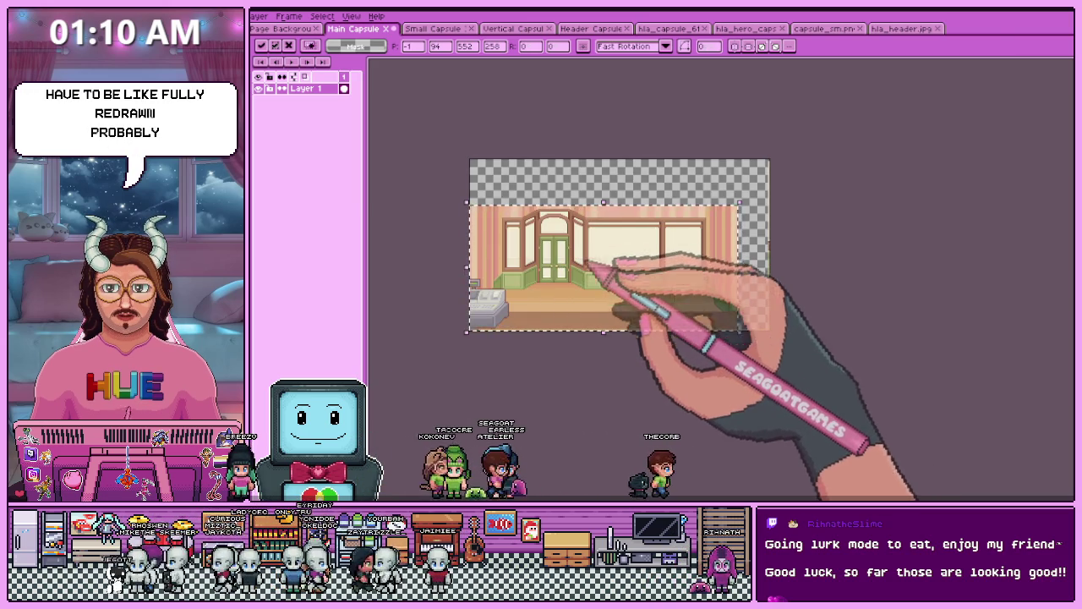
scroll(549, 258, up, 1)
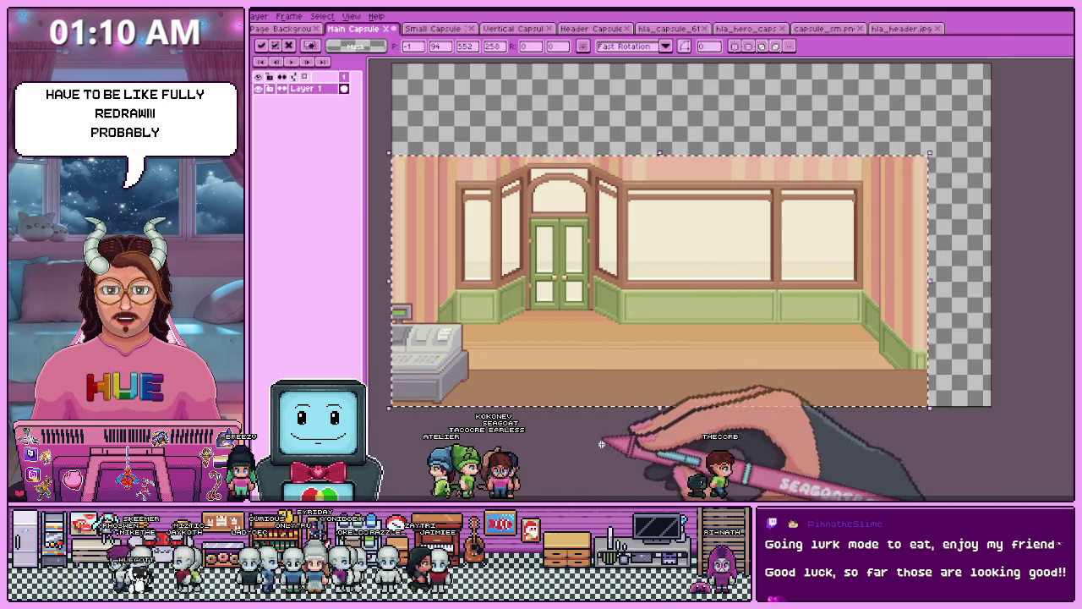
key(Return)
- Zoom in and out to check the pasted café room's pixel scale
scroll(633, 314, up, 1)
scroll(648, 222, up, 1)
scroll(626, 262, up, 1)
scroll(615, 362, up, 1)
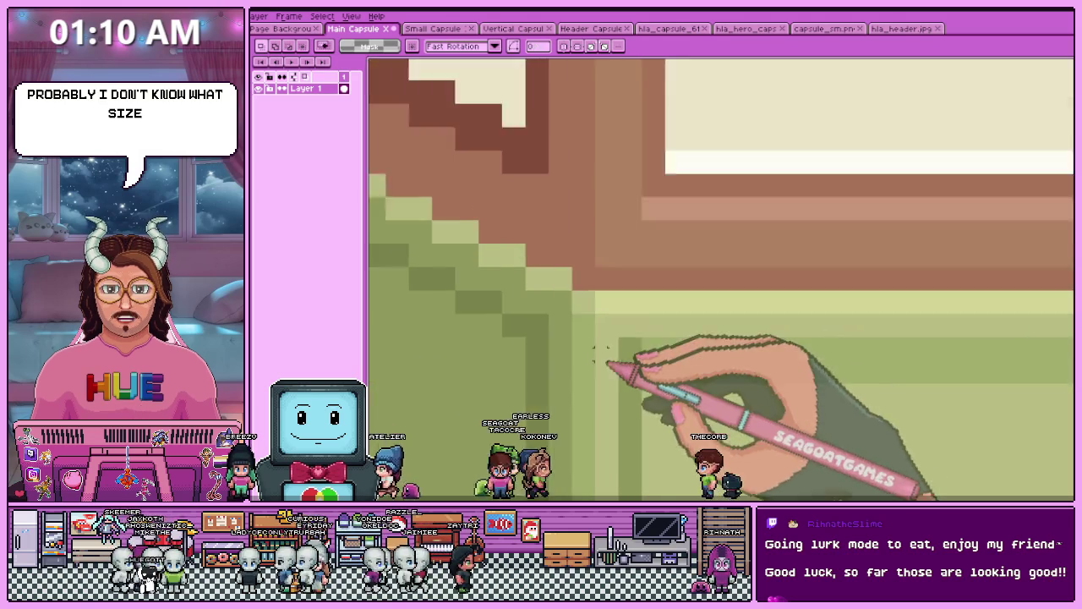
scroll(616, 271, up, 1)
scroll(614, 271, down, 1)
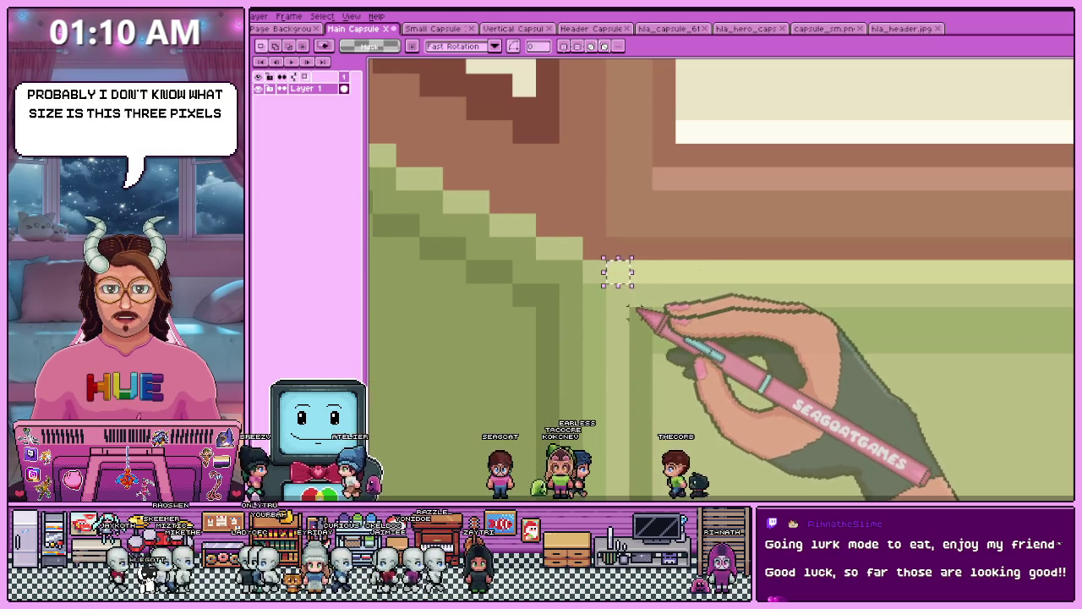
scroll(617, 285, down, 1)
scroll(617, 288, up, 1)
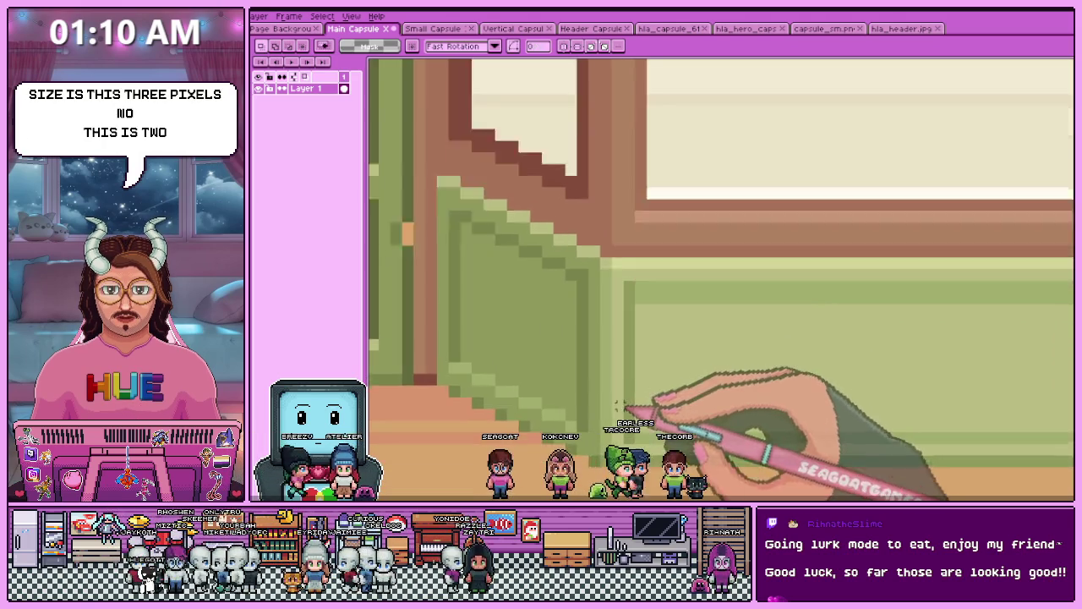
scroll(613, 380, up, 1)
scroll(630, 355, up, 1)
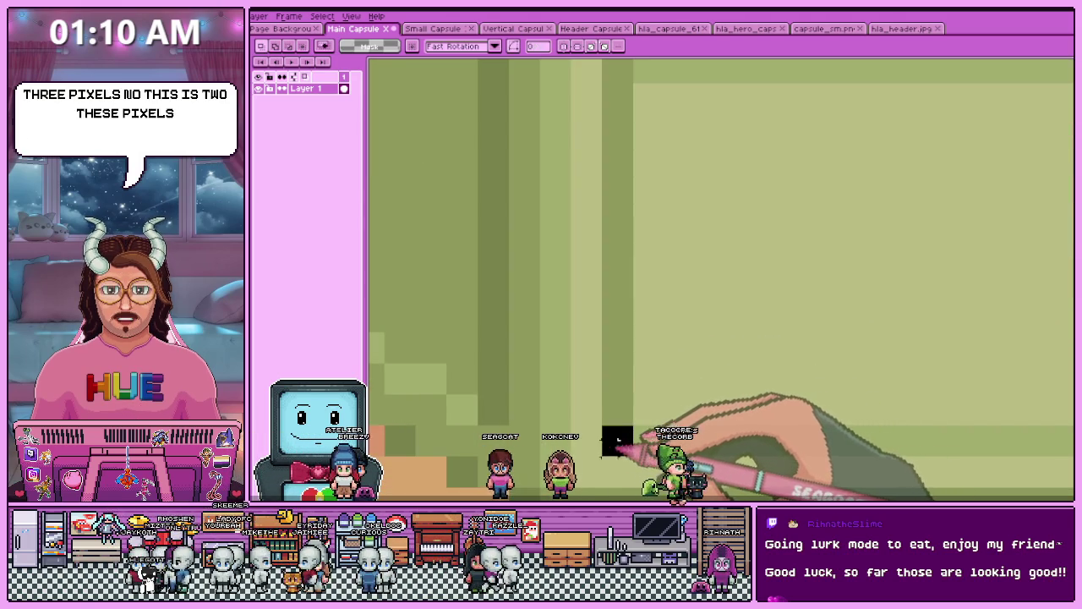
scroll(609, 406, down, 1)
scroll(597, 374, down, 1)
scroll(595, 371, down, 1)
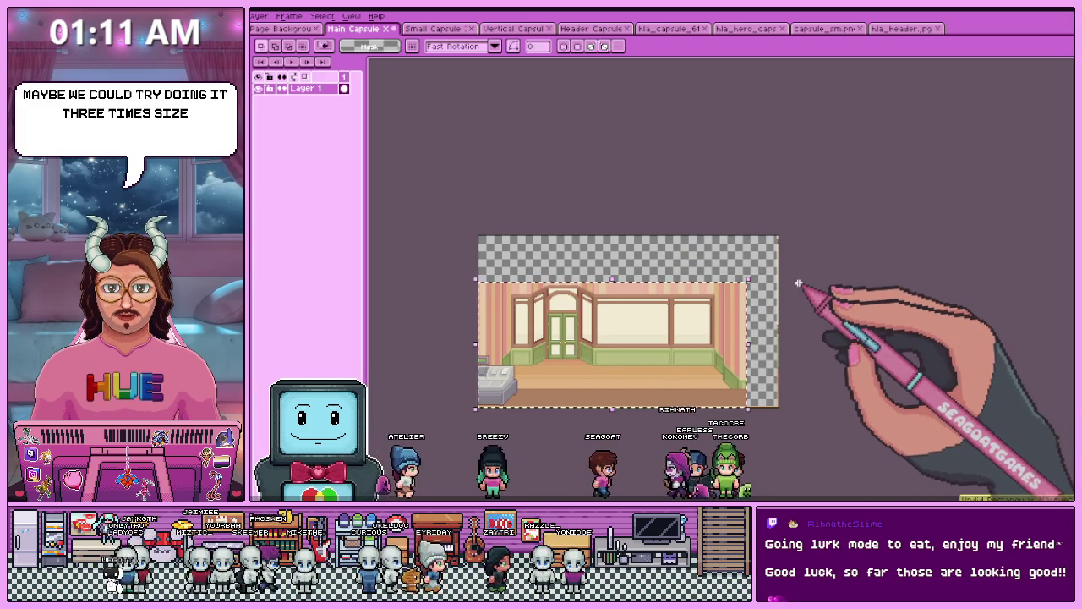
- Delete the pasted room image and paste it into a new 552x258 sprite
key(Delete)
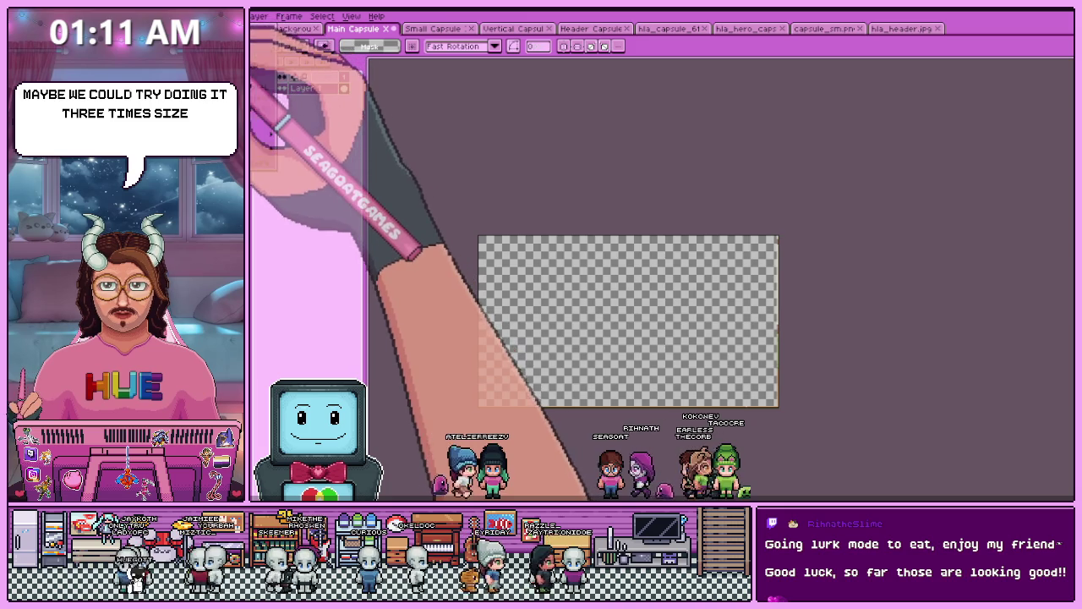
key(ctrl+n)
click(602, 356)
key(ctrl+v)
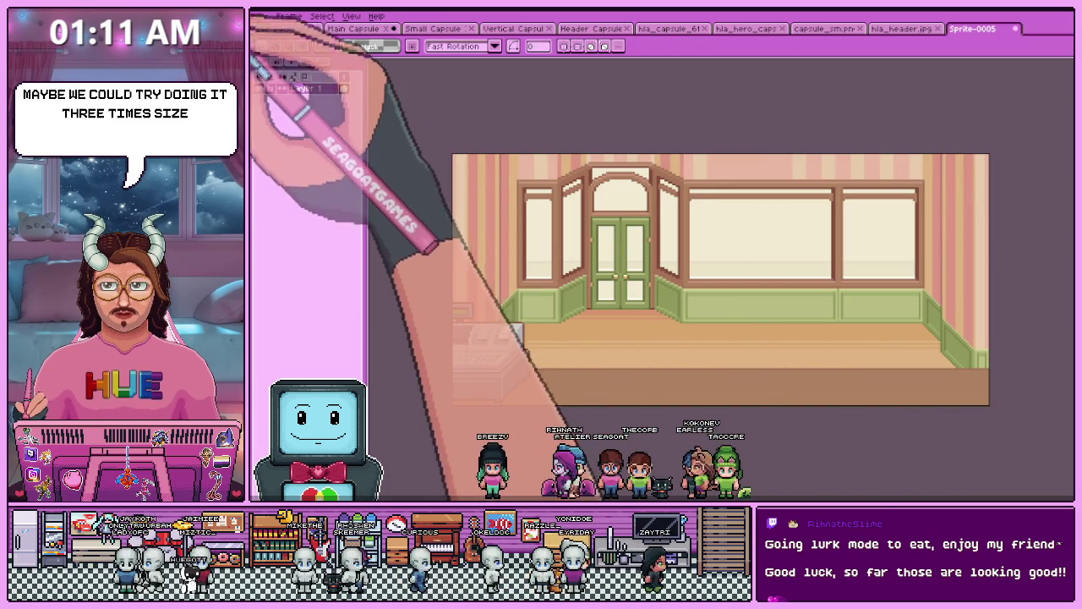
- Resize the new sprite to 50%, then 300%, reaching 828x387
click(254, 15)
click(262, 80)
click(385, 206)
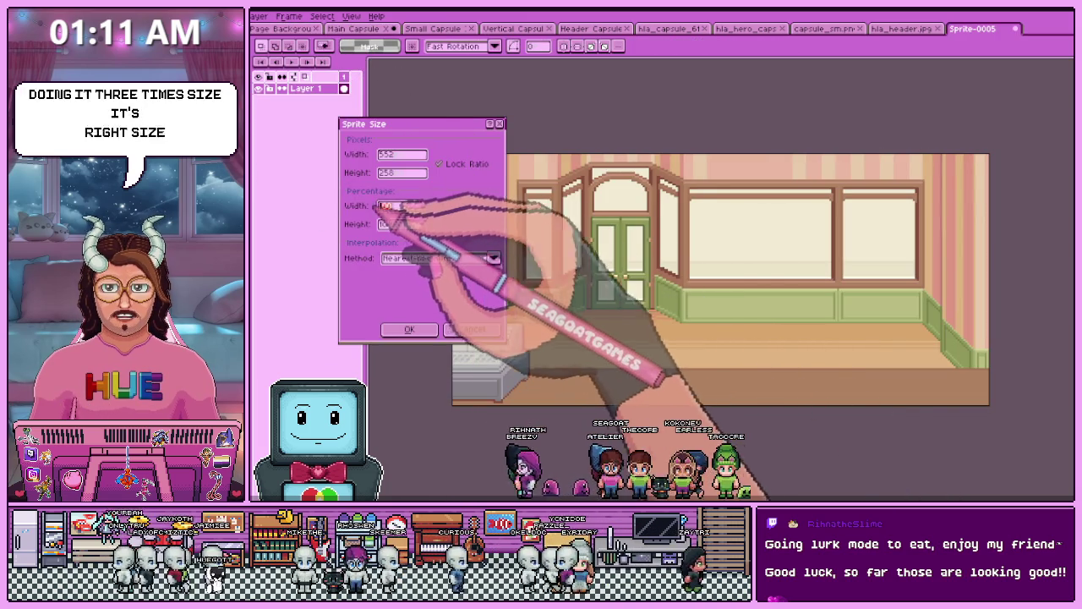
key(Return)
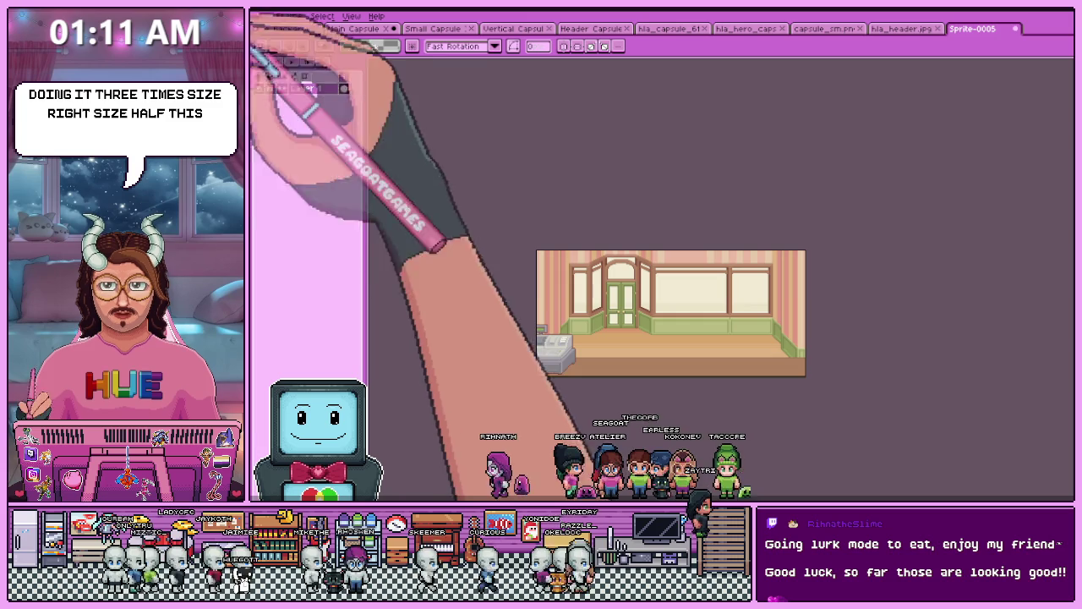
click(254, 15)
click(262, 81)
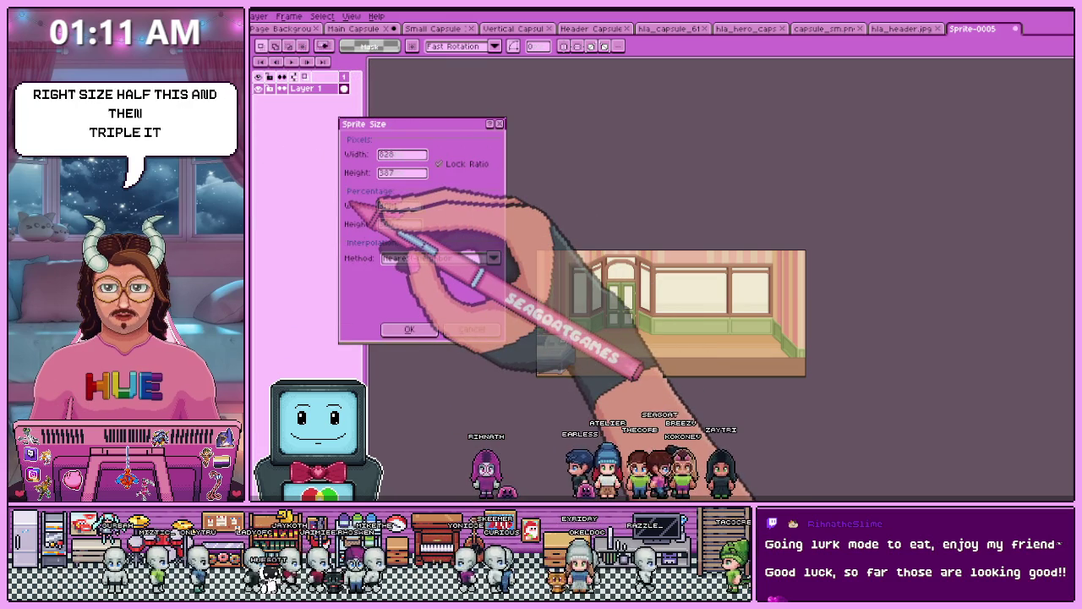
key(Return)
- Copy the enlarged café image and paste it into the Main Capsule
key(minus)
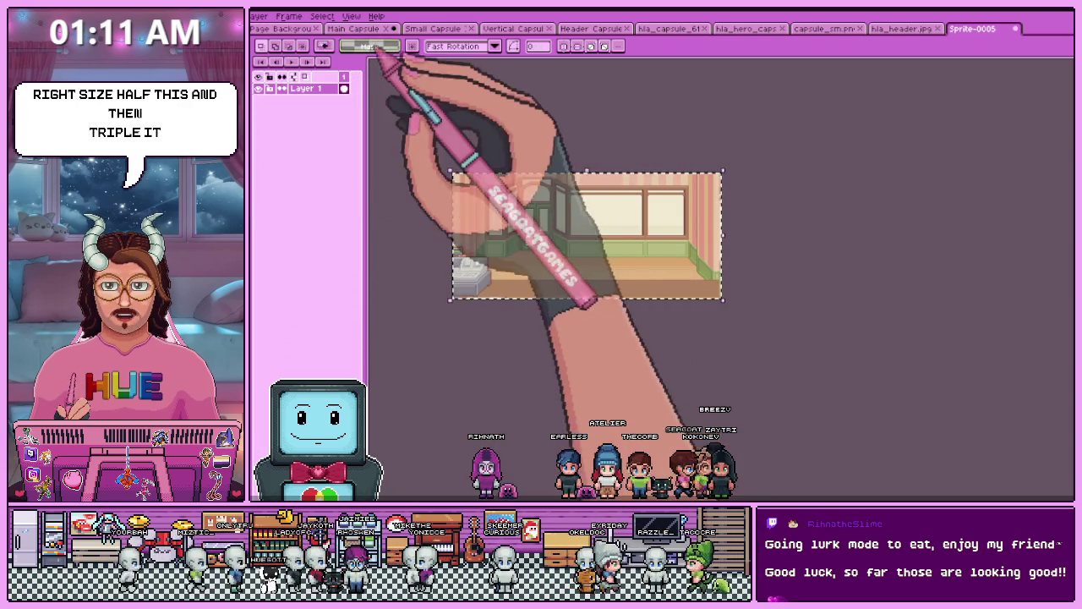
click(355, 28)
key(ctrl+v)
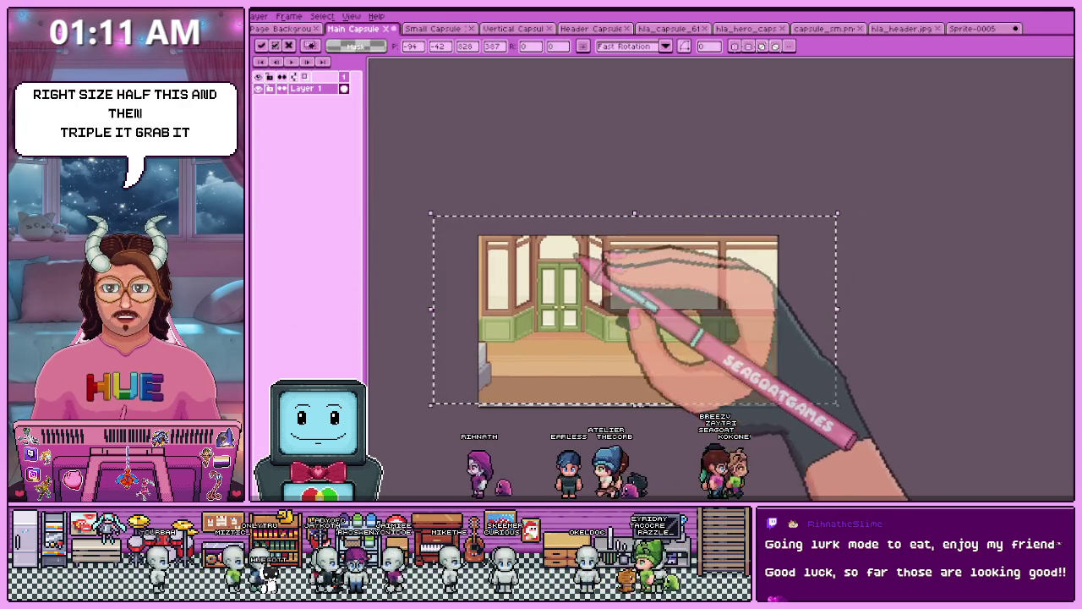
- Position the pasted café image to fill the Main Capsule canvas and commit it
mouse_move(634, 308)
mouse_down()
mouse_move(575, 271)
mouse_move(633, 302)
mouse_up()
scroll(651, 233, up, 2)
scroll(580, 296, down, 2)
scroll(482, 310, up, 2)
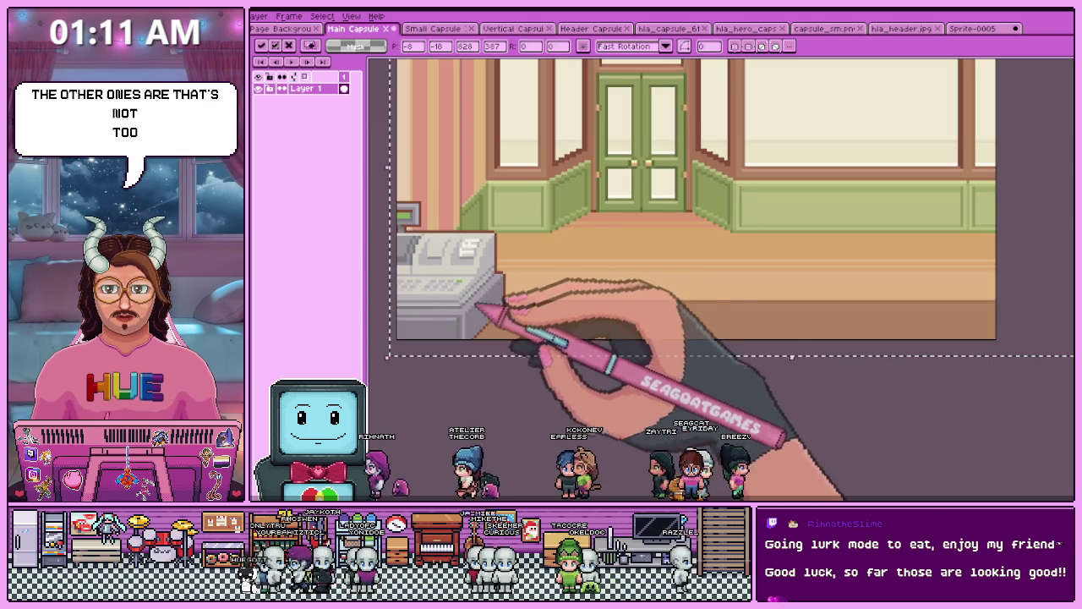
mouse_move(519, 302)
mouse_down()
mouse_move(548, 302)
mouse_move(539, 289)
mouse_move(561, 298)
mouse_up()
scroll(540, 284, down, 3)
scroll(542, 281, up, 1)
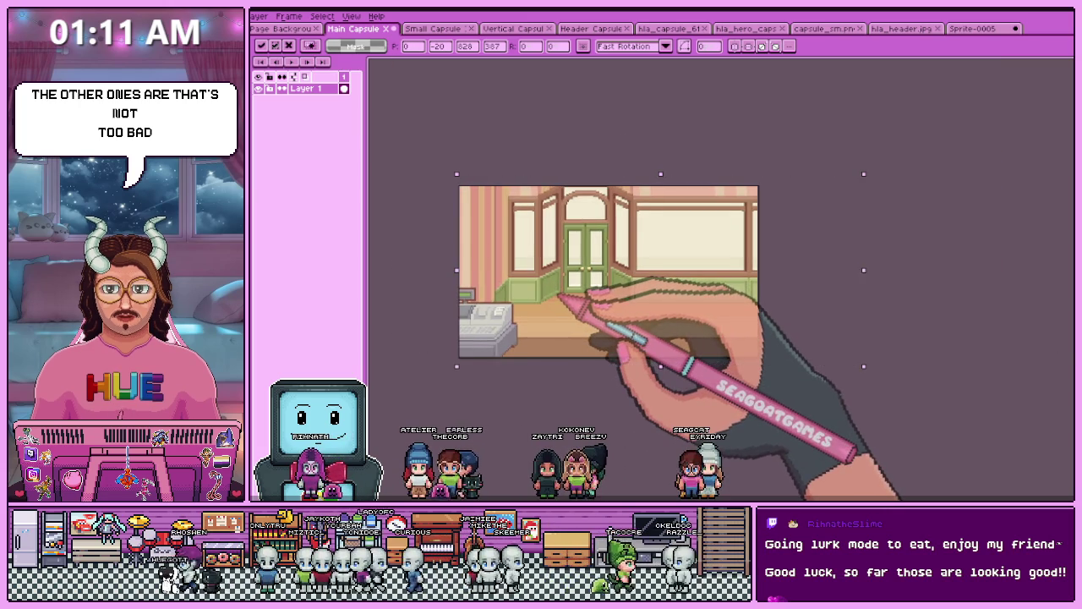
key(Return)
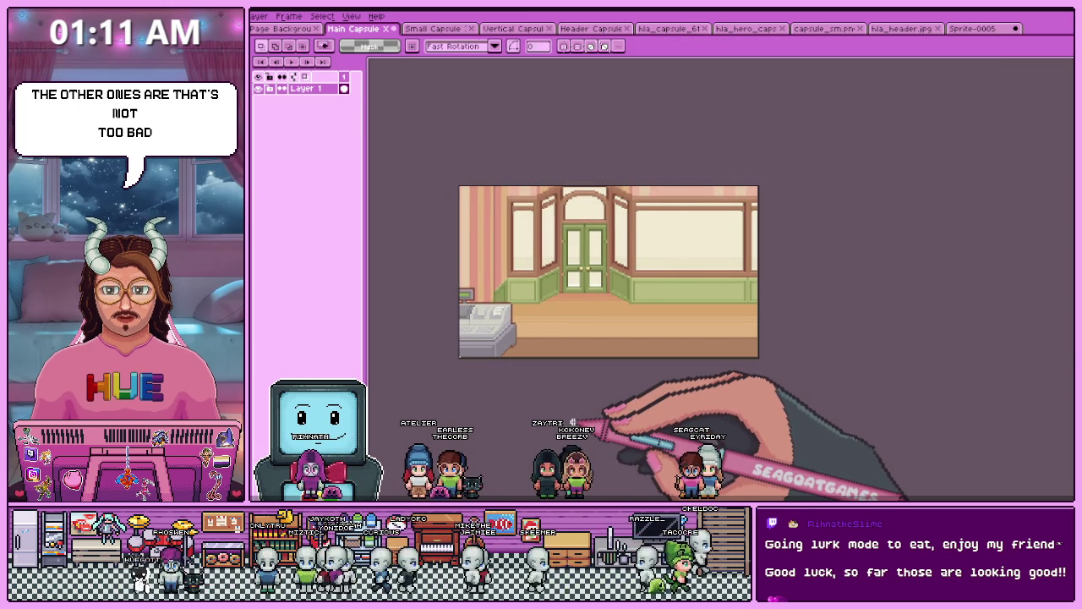
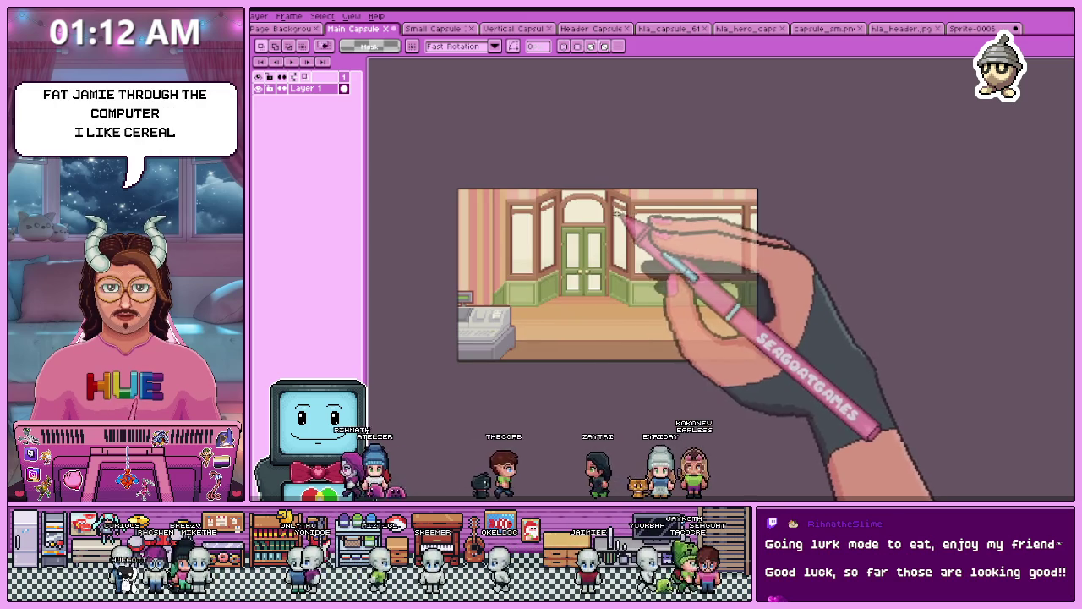
- In the Vertical Capsule, select Layer 4, which holds the two characters
scroll(581, 234, up, 2)
scroll(503, 247, down, 3)
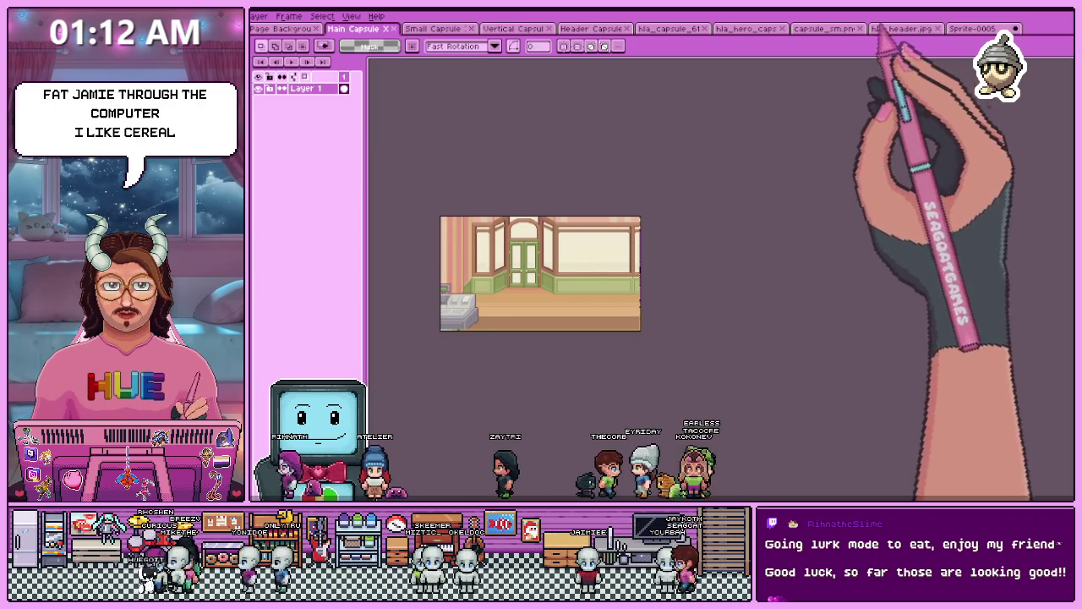
click(514, 28)
click(436, 28)
click(514, 28)
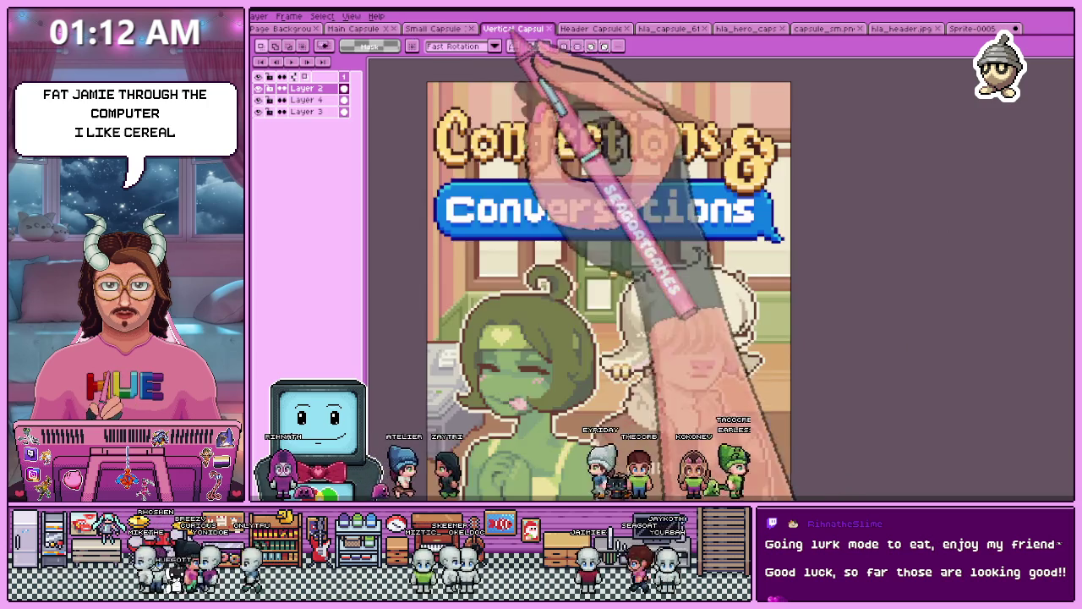
scroll(496, 244, down, 2)
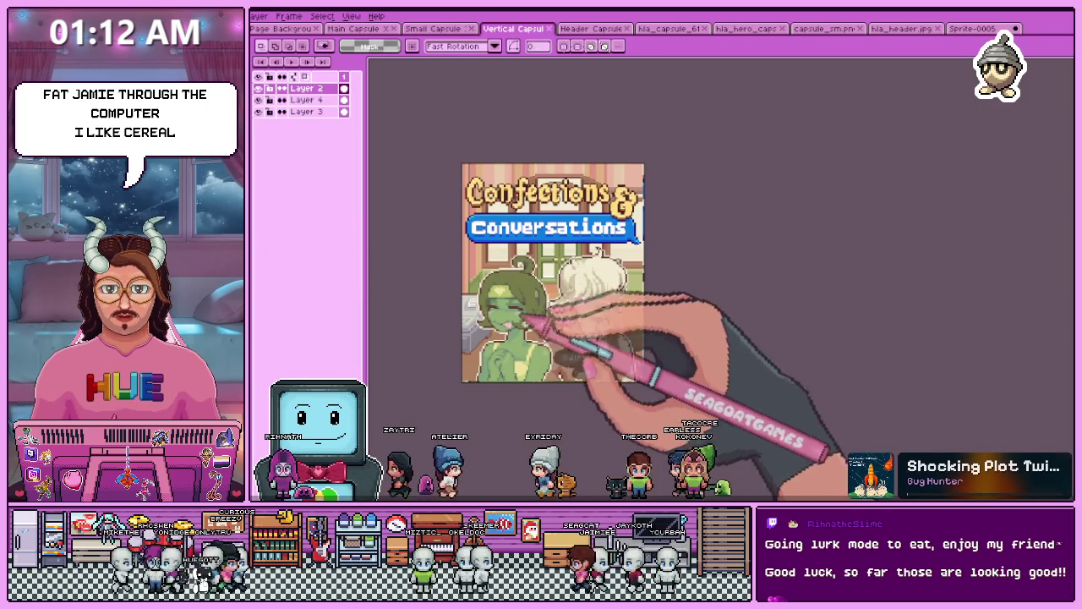
click(306, 99)
- On the Main Capsule, select the area around the pasted characters and undo them
click(354, 27)
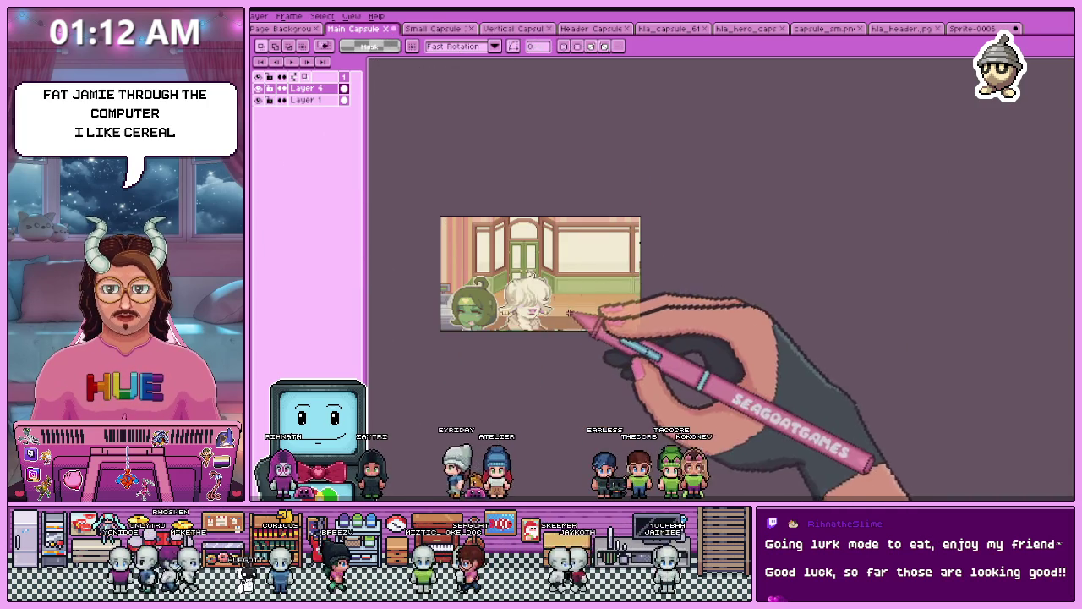
click(573, 287)
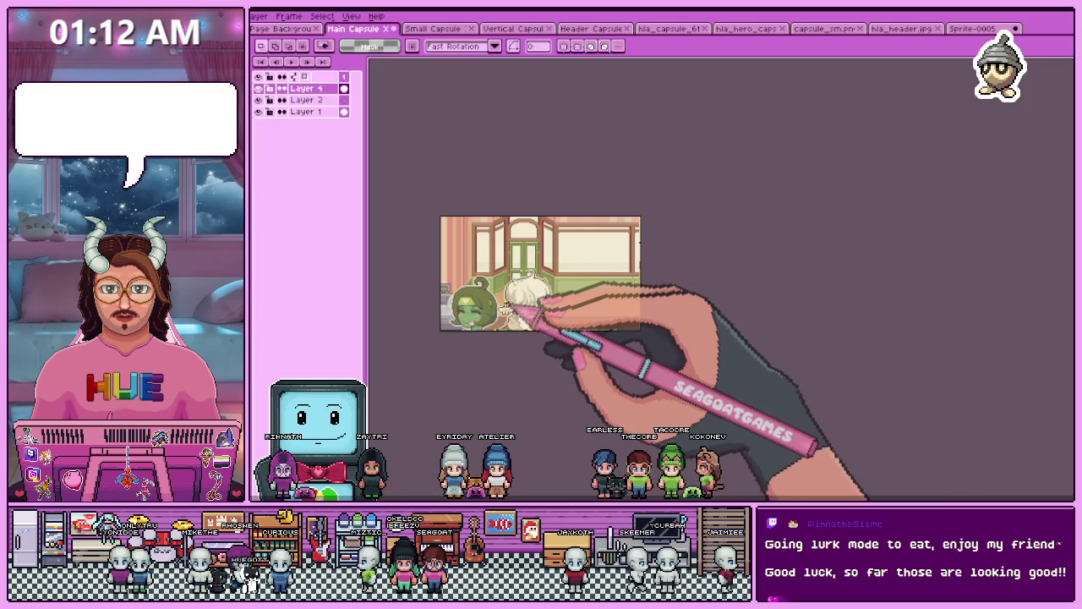
drag(438, 265, 641, 331)
key(Escape)
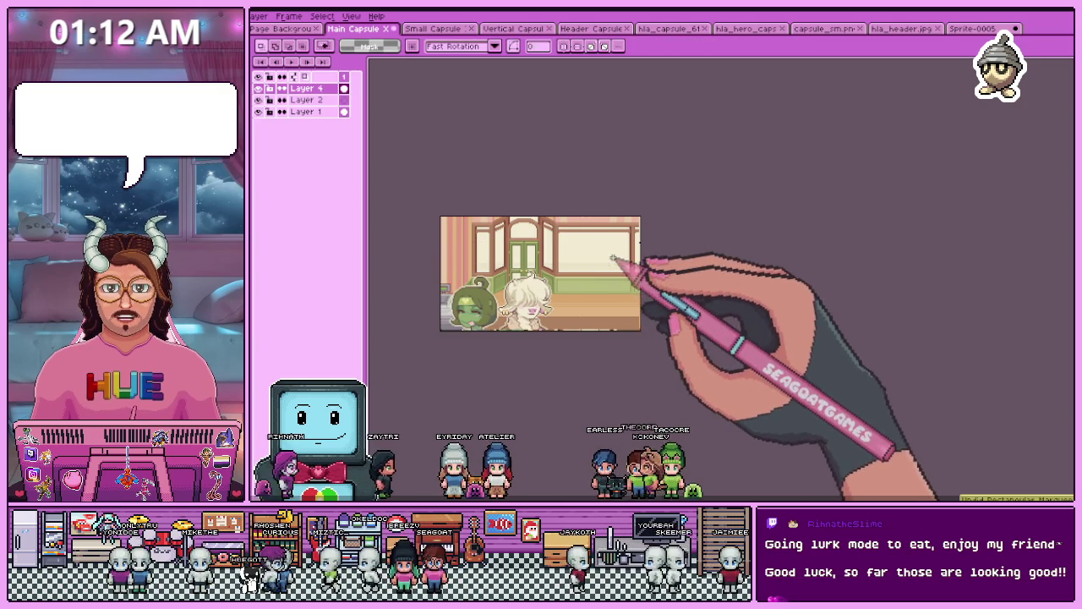
key(ctrl+z)
- Compare the Small and Vertical Capsule art, then return to the Main Capsule
click(432, 27)
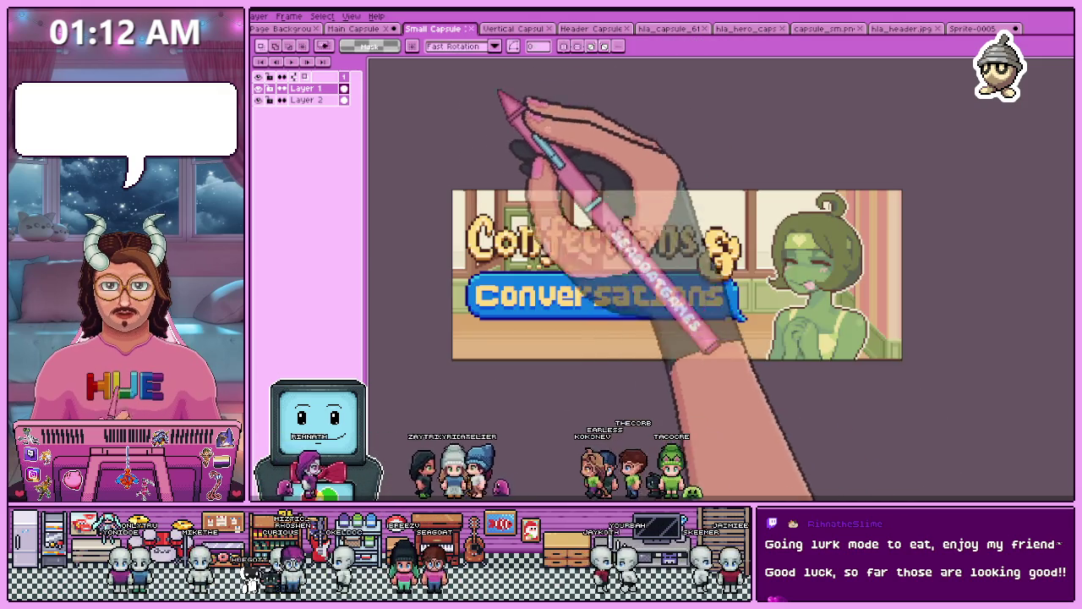
click(513, 28)
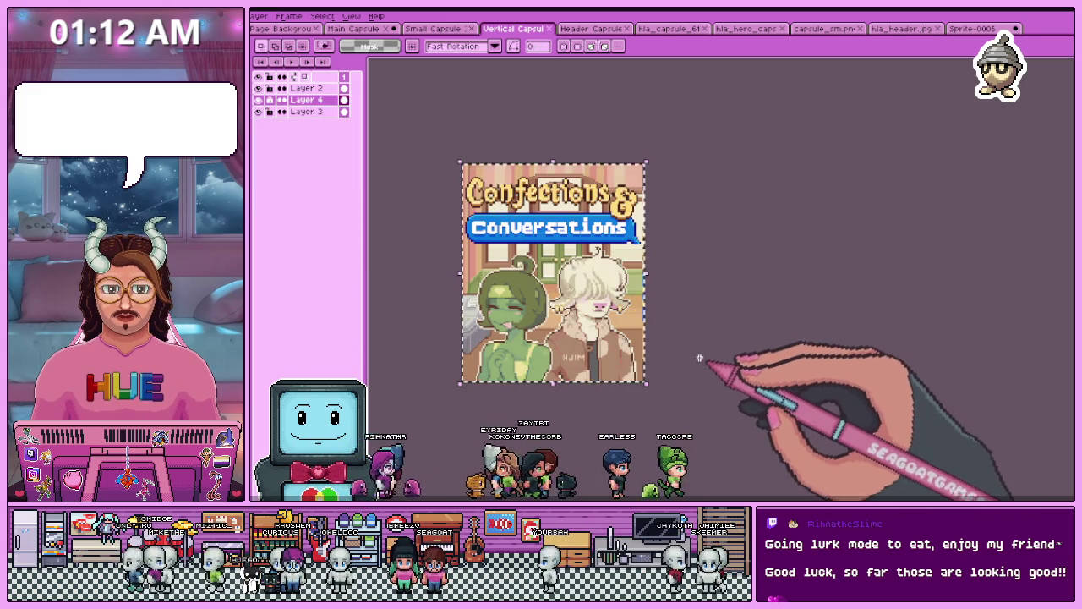
click(352, 28)
- Paste the two characters into the Main Capsule and drag them up and right
key(ctrl+v)
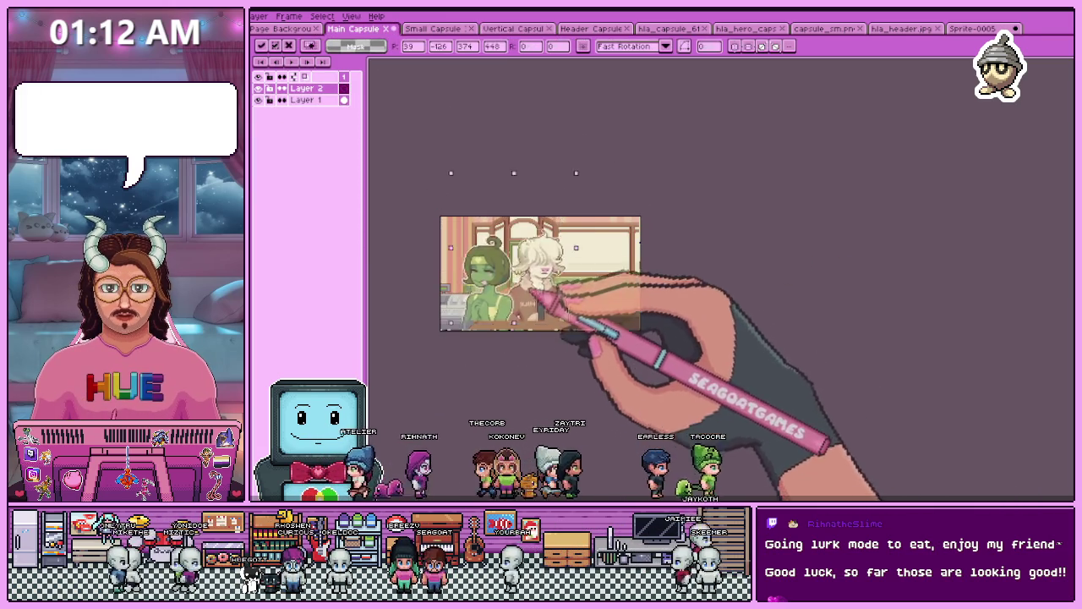
scroll(565, 313, up, 1)
drag(583, 319, 640, 271)
scroll(582, 350, up, 3)
scroll(640, 272, down, 2)
scroll(633, 288, down, 1)
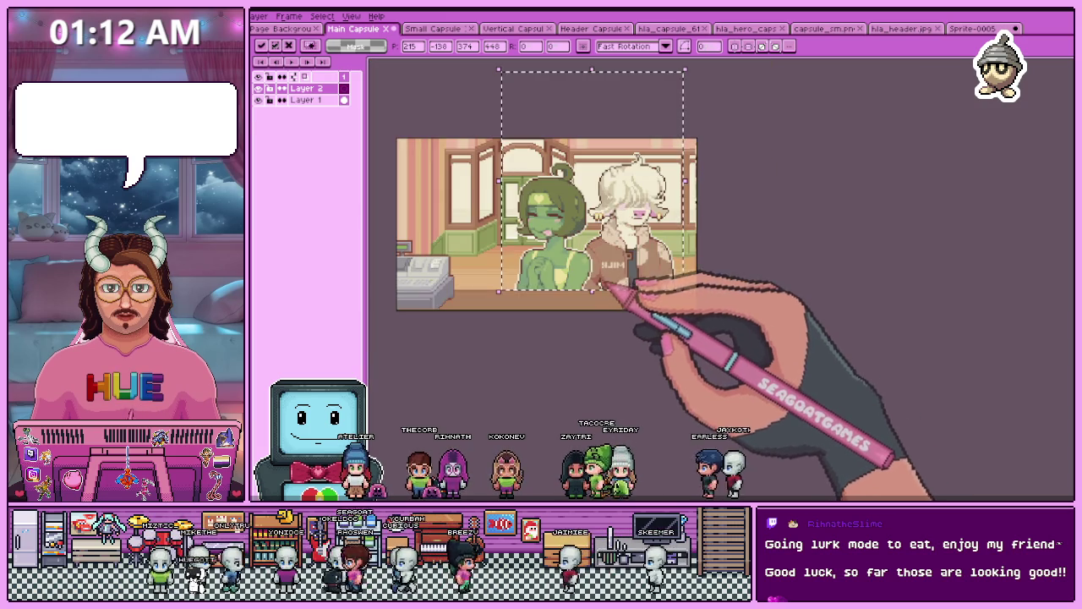
scroll(609, 285, up, 2)
- Nudge the characters slightly right beside the cash register and commit their placement
drag(620, 282, 634, 279)
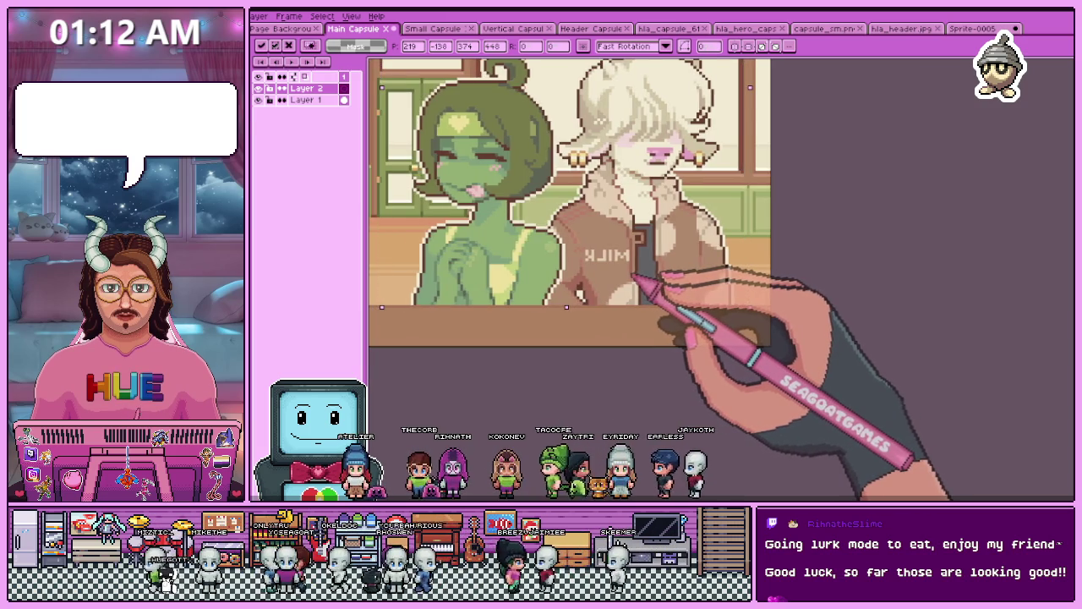
scroll(636, 279, down, 2)
key(Return)
scroll(560, 321, down, 1)
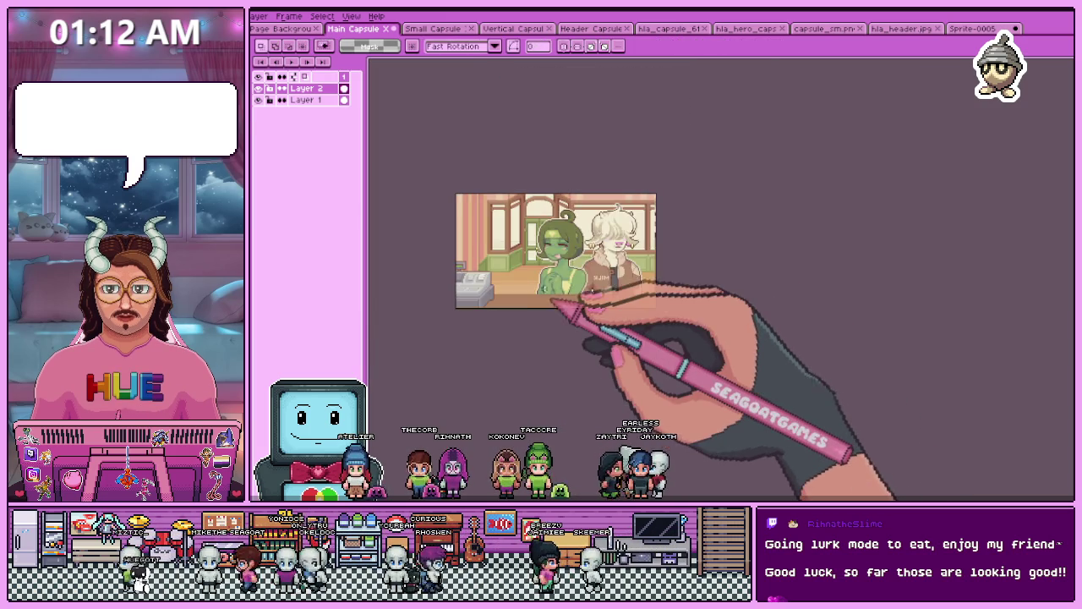
scroll(549, 288, up, 1)
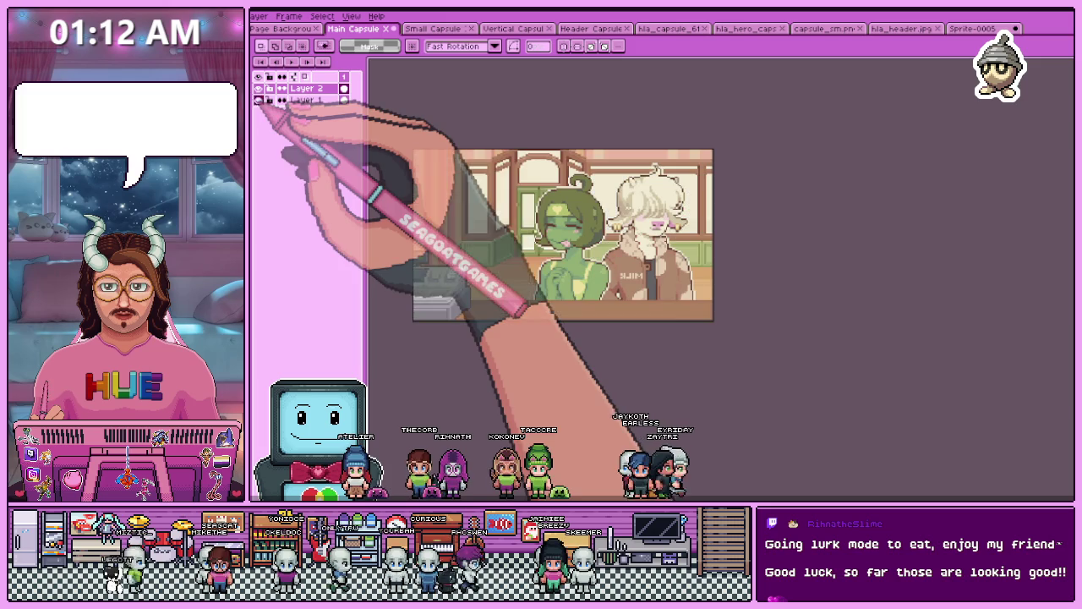
scroll(534, 237, up, 1)
scroll(529, 235, down, 1)
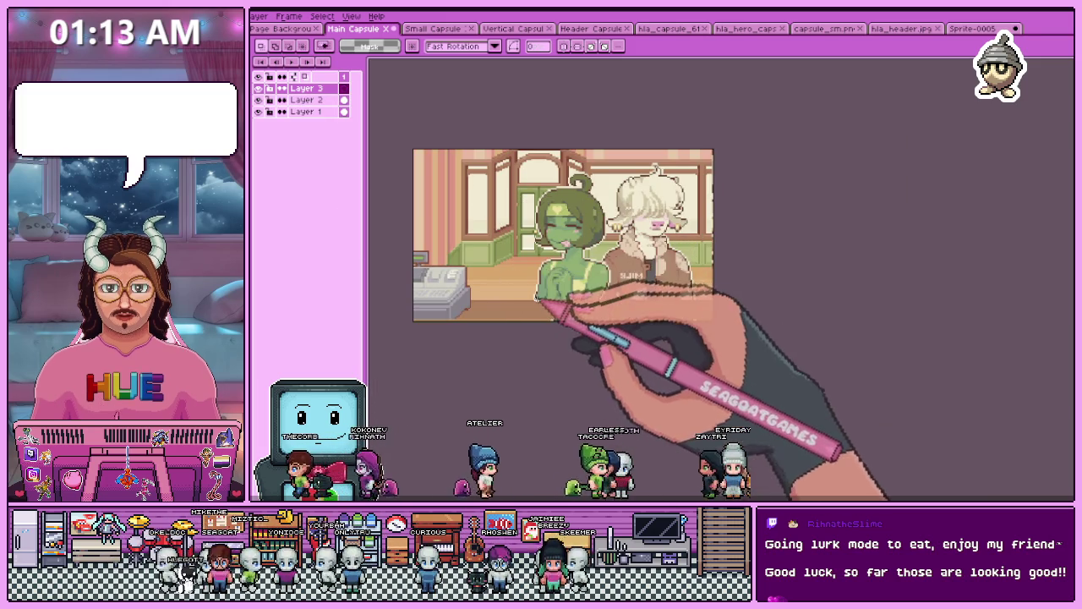
- Copy the Confections & Conversations title from the Small Capsule into the Main Capsule's top-left corner
click(433, 29)
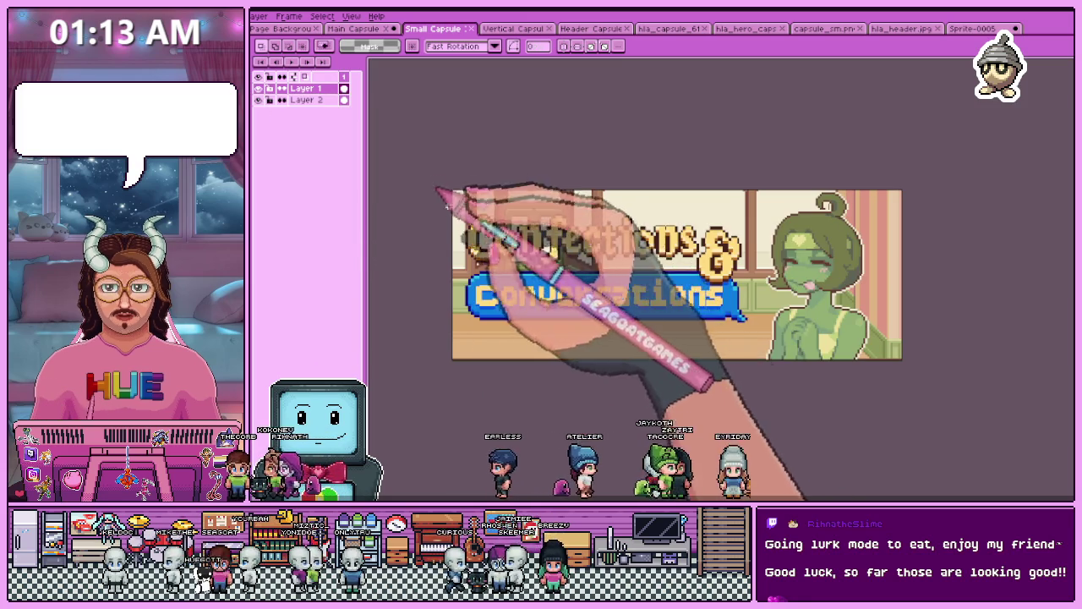
drag(452, 190, 755, 361)
key(ctrl+c)
click(354, 28)
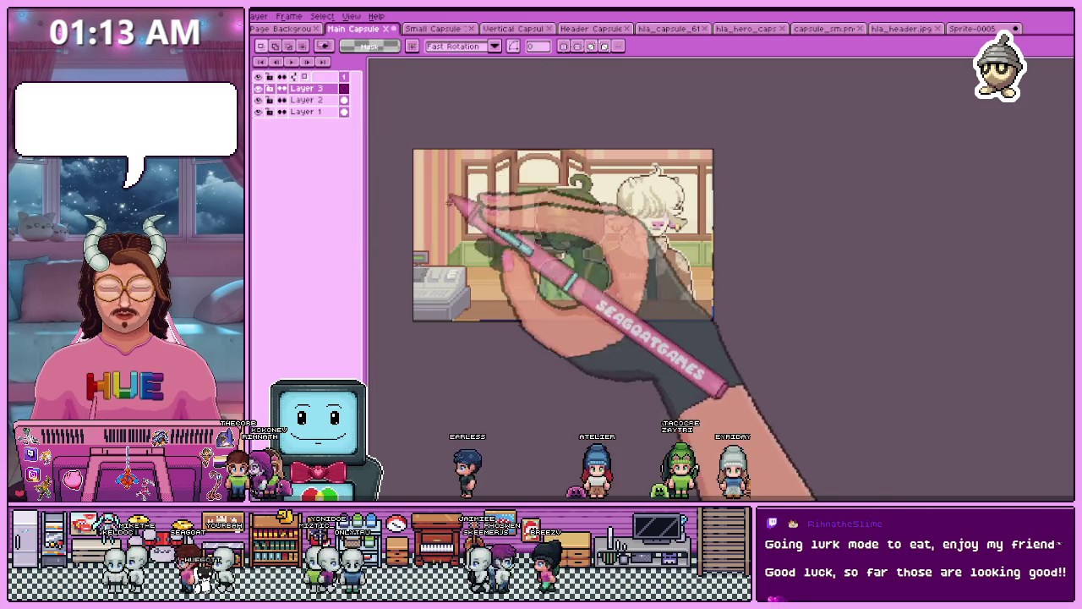
key(ctrl+v)
scroll(470, 187, up, 2)
scroll(471, 228, down, 2)
scroll(473, 212, up, 3)
drag(495, 225, 507, 187)
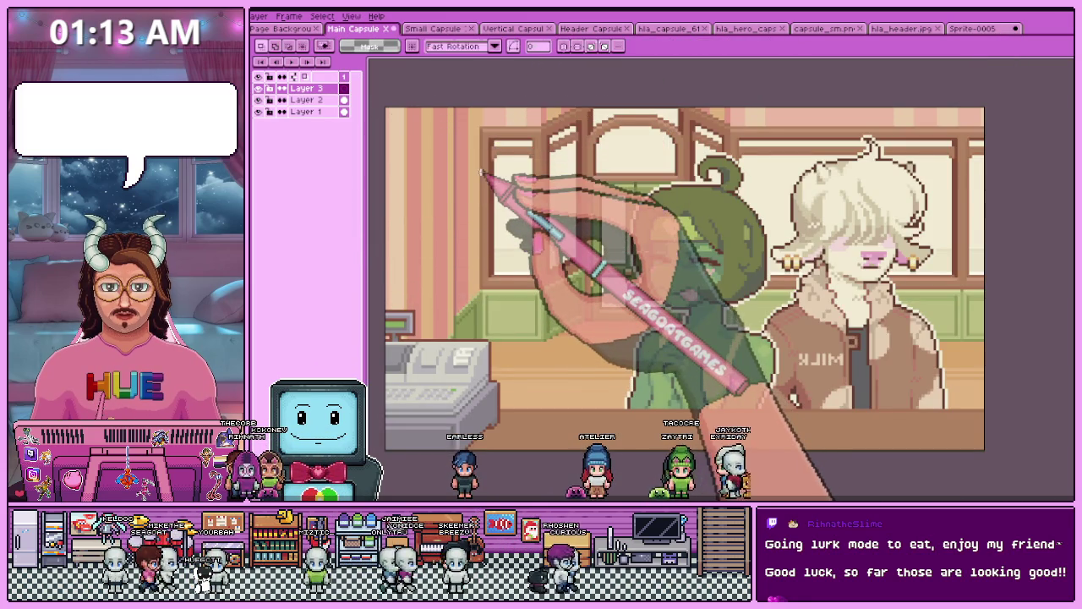
drag(523, 254, 534, 275)
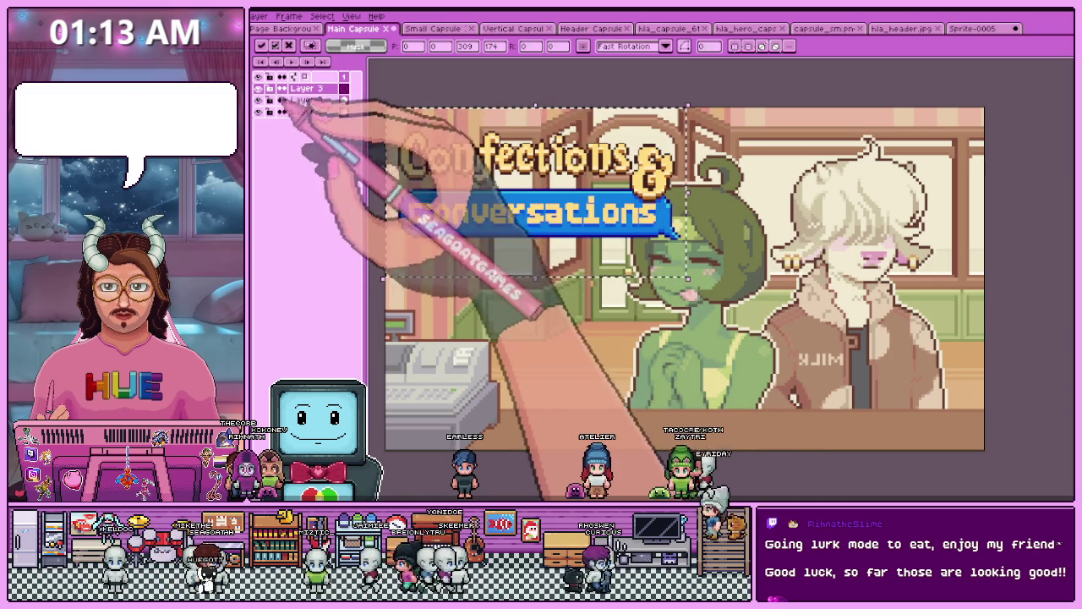
- On Layer 2, select the two characters and shift them right, clear of the title
click(306, 100)
key(minus)
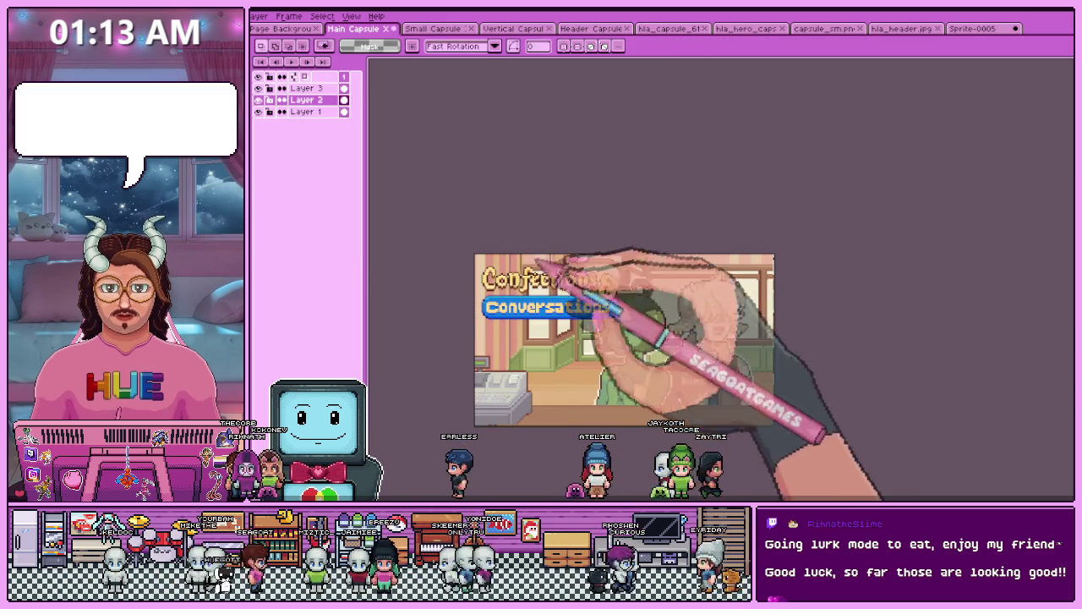
drag(518, 253, 776, 427)
key(ctrl+t)
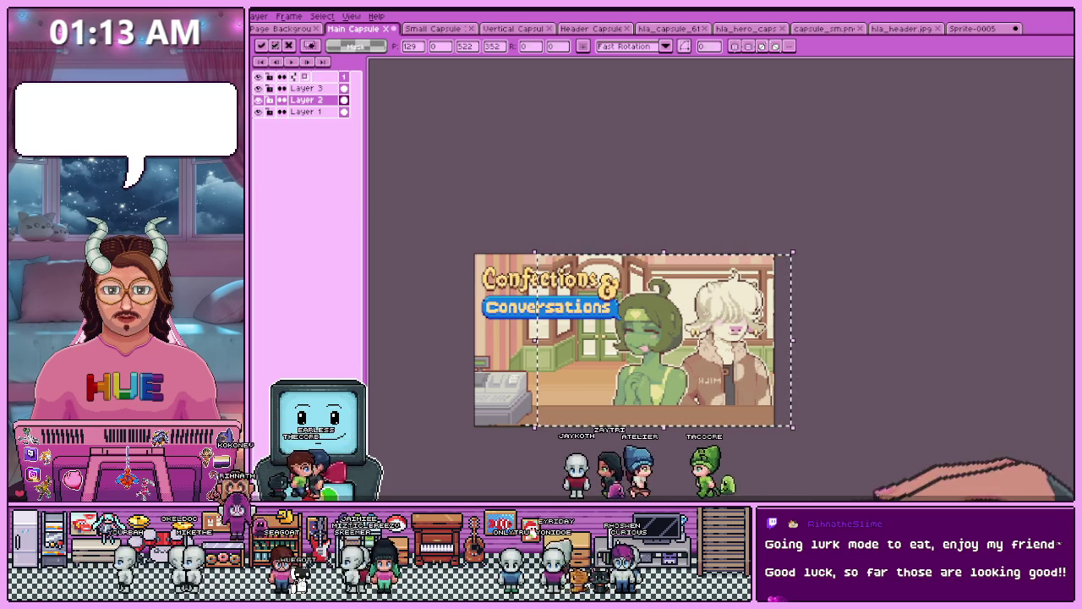
key(Return)
key(plus)
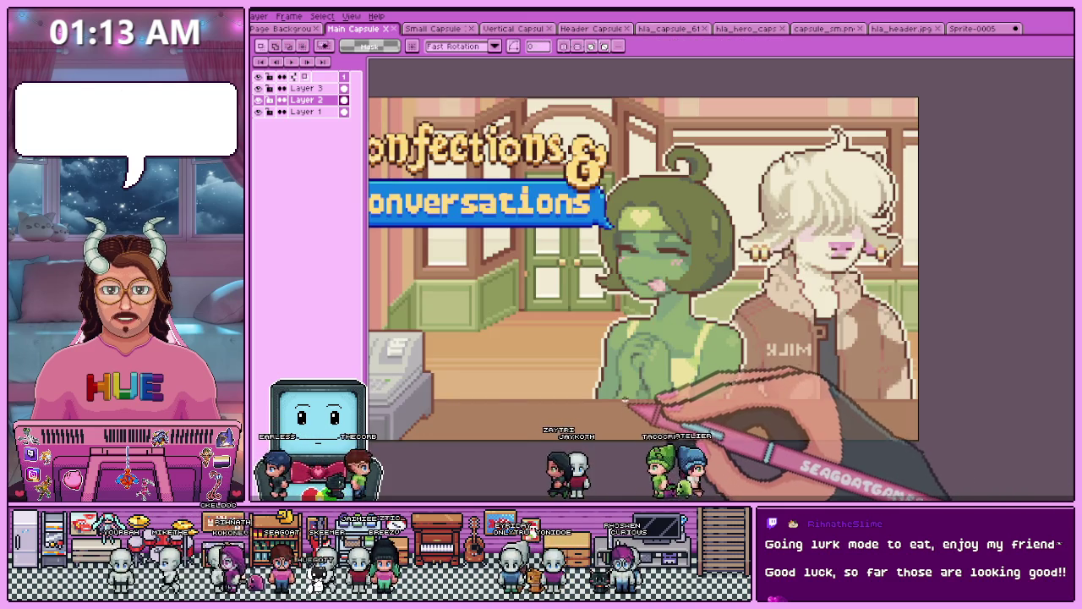
scroll(626, 404, down, 1)
scroll(541, 308, up, 1)
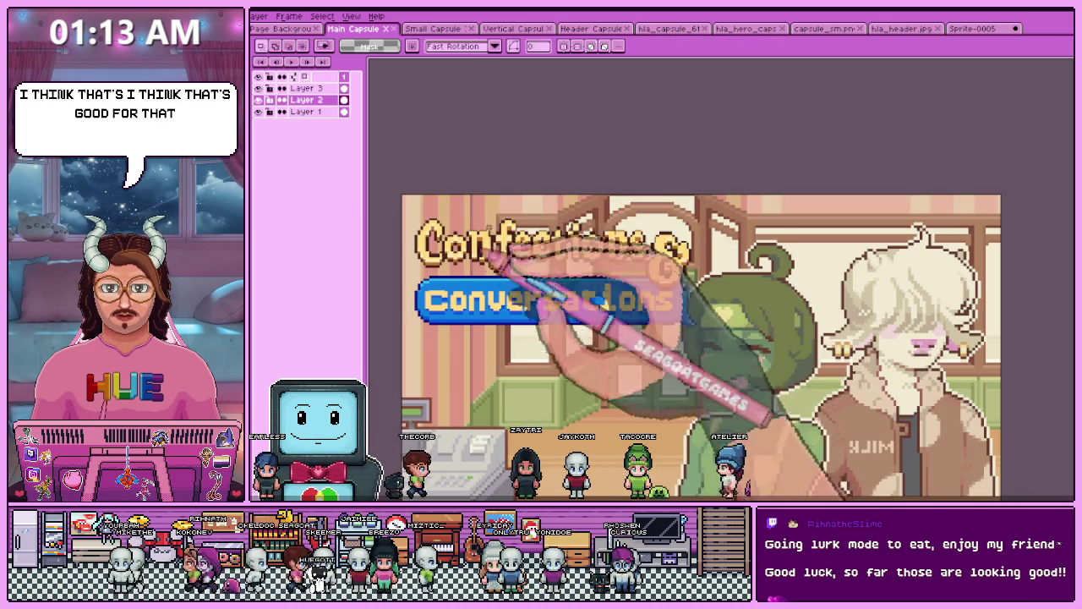
scroll(530, 289, down, 1)
scroll(533, 343, up, 1)
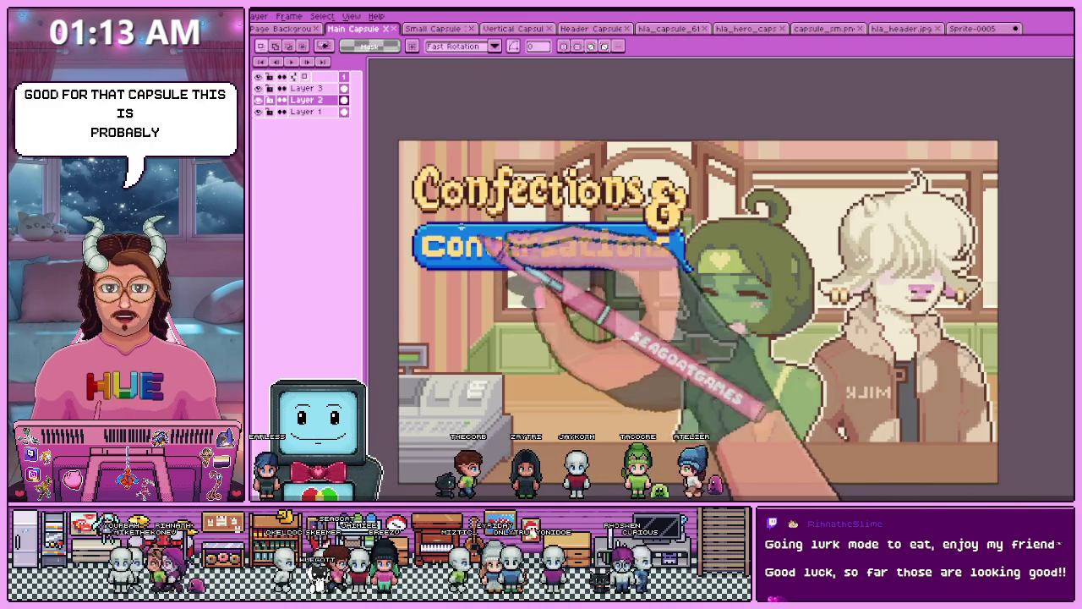
scroll(572, 283, down, 1)
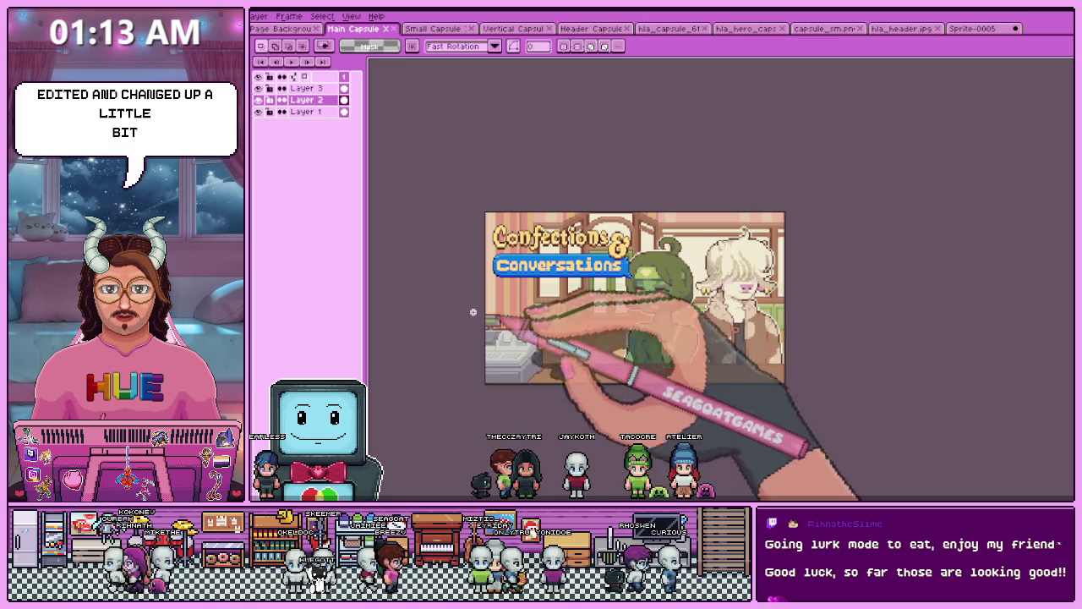
- Compare the Vertical and Header Capsule art, then return to the Main Capsule
click(515, 28)
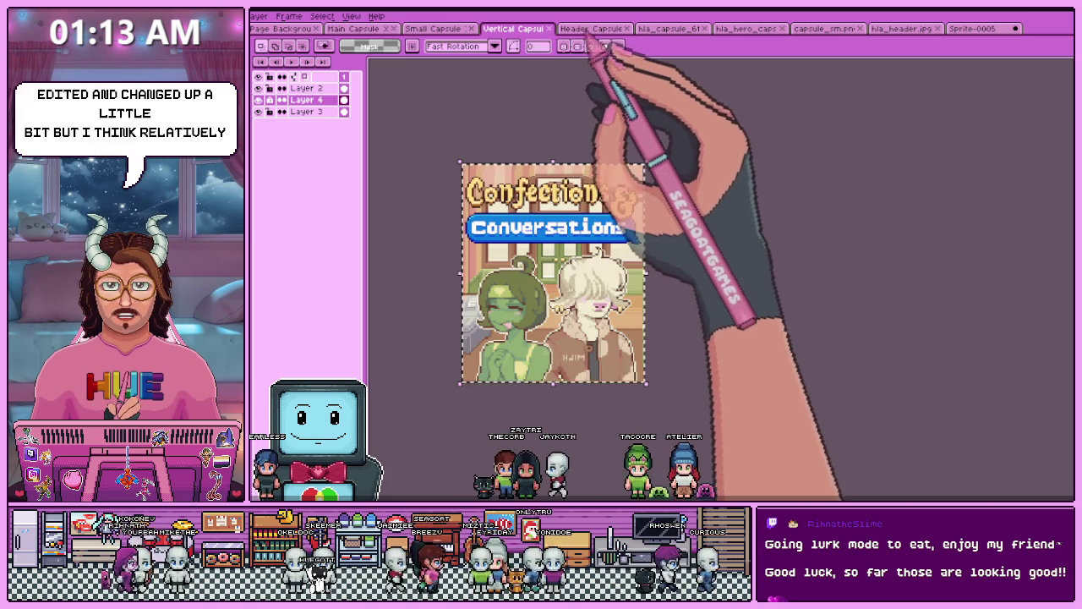
click(590, 28)
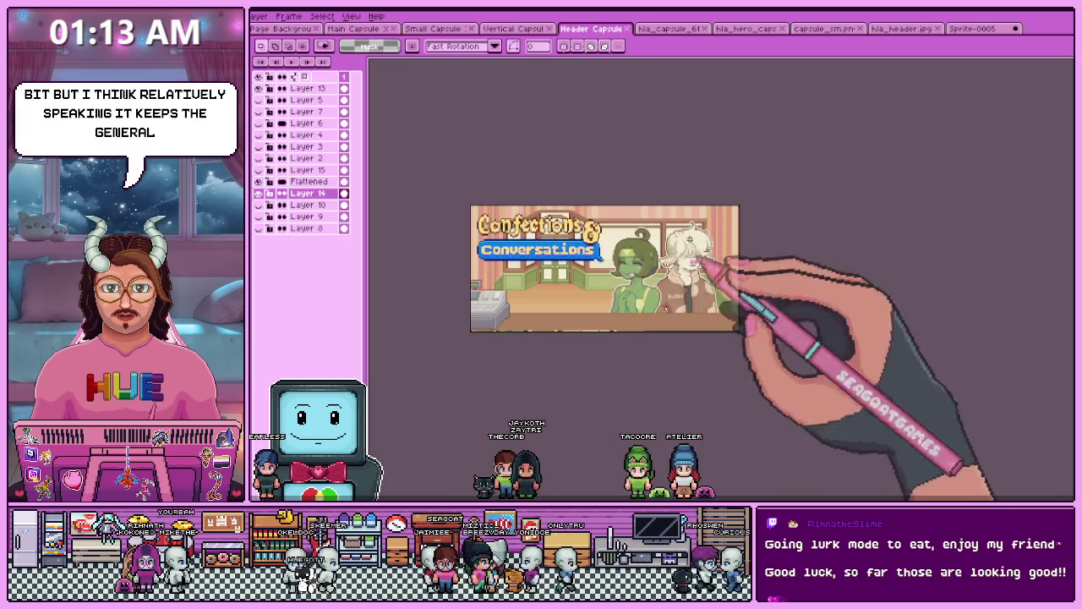
click(355, 29)
scroll(592, 355, down, 1)
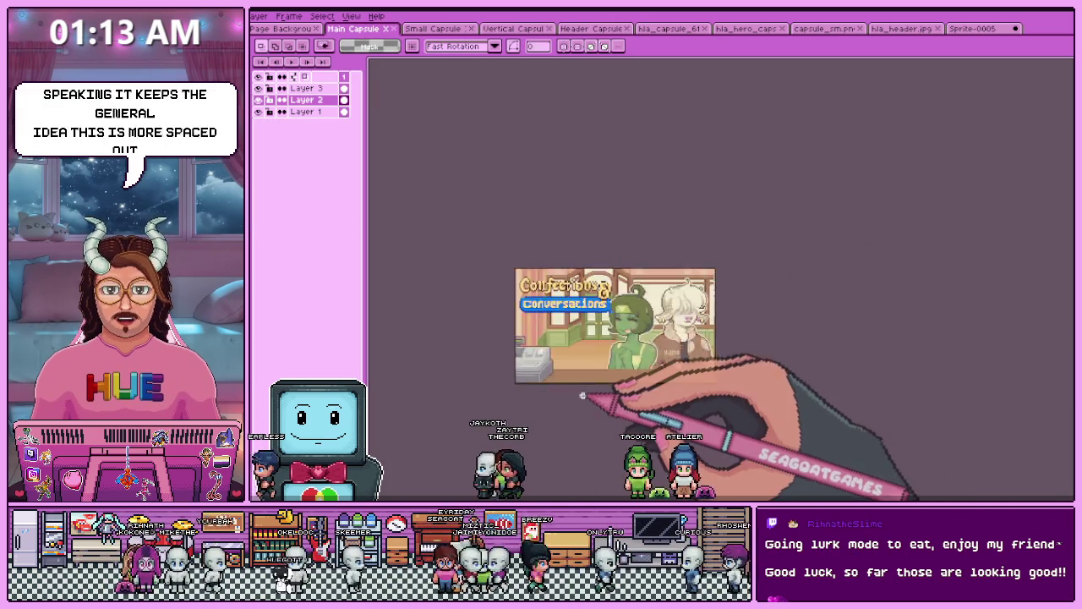
scroll(603, 398, up, 2)
scroll(597, 387, down, 1)
scroll(550, 338, up, 1)
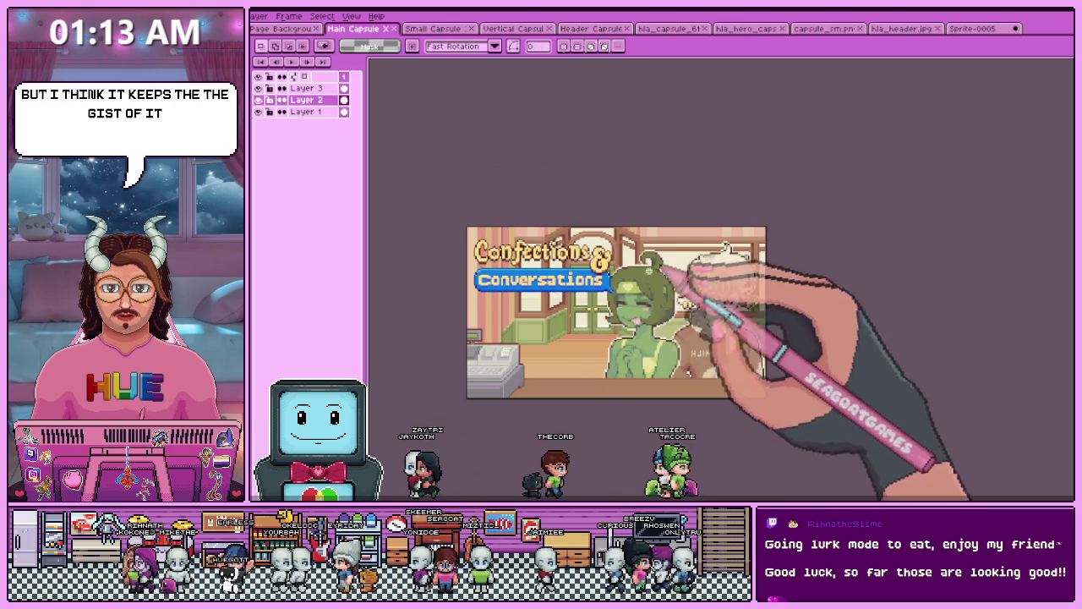
scroll(642, 355, down, 1)
scroll(626, 349, up, 1)
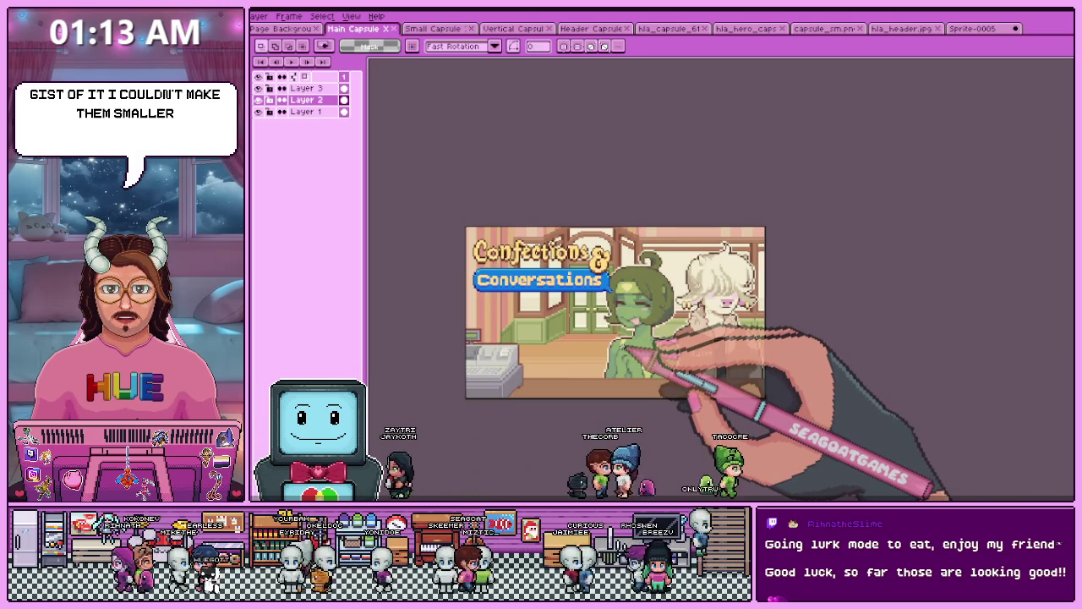
scroll(603, 366, up, 1)
scroll(603, 355, up, 1)
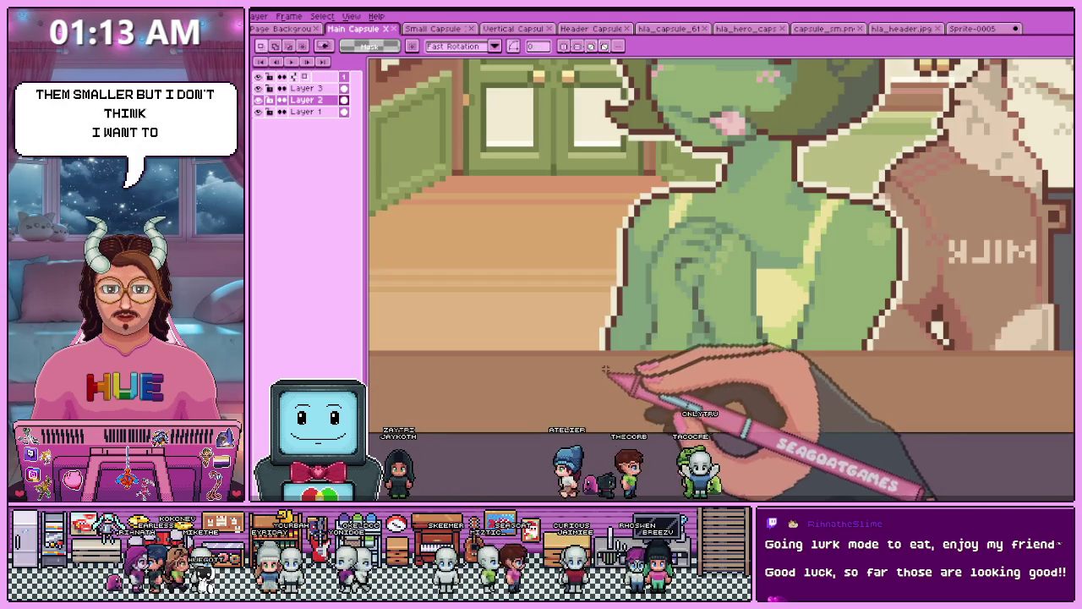
scroll(604, 343, up, 1)
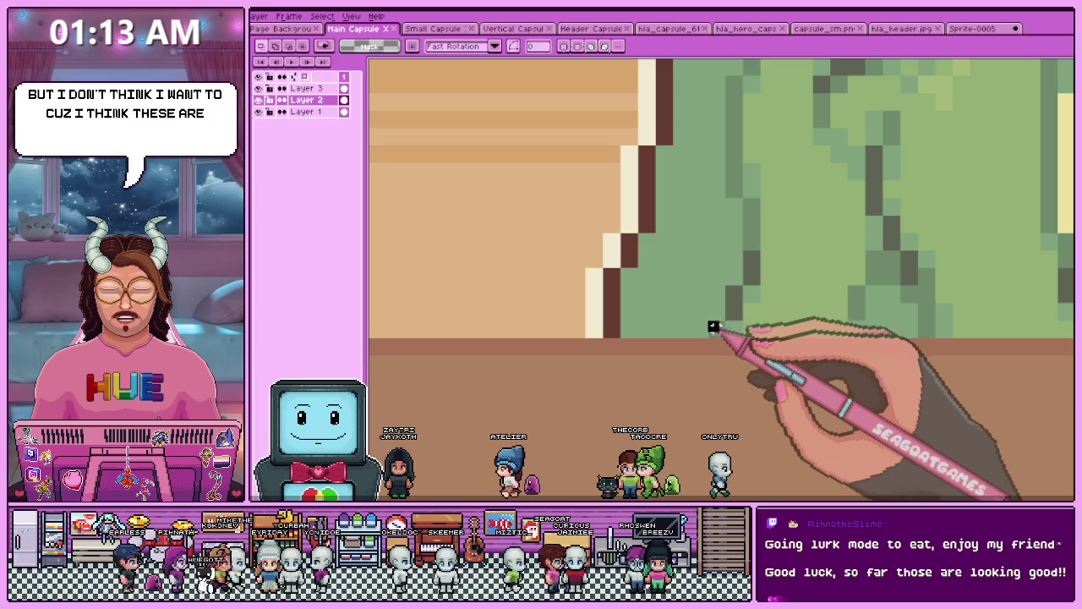
- Paste the 3×3 pixel patch onto the Main Capsule, commit it, and zoom out
key(ctrl+v)
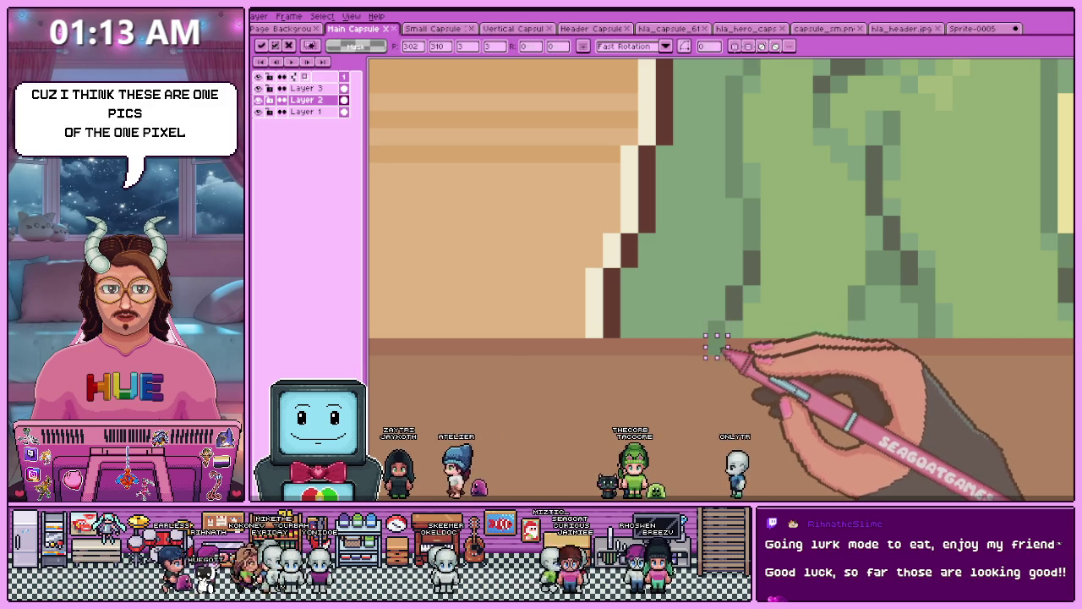
key(Return)
scroll(706, 344, down, 3)
scroll(659, 389, down, 3)
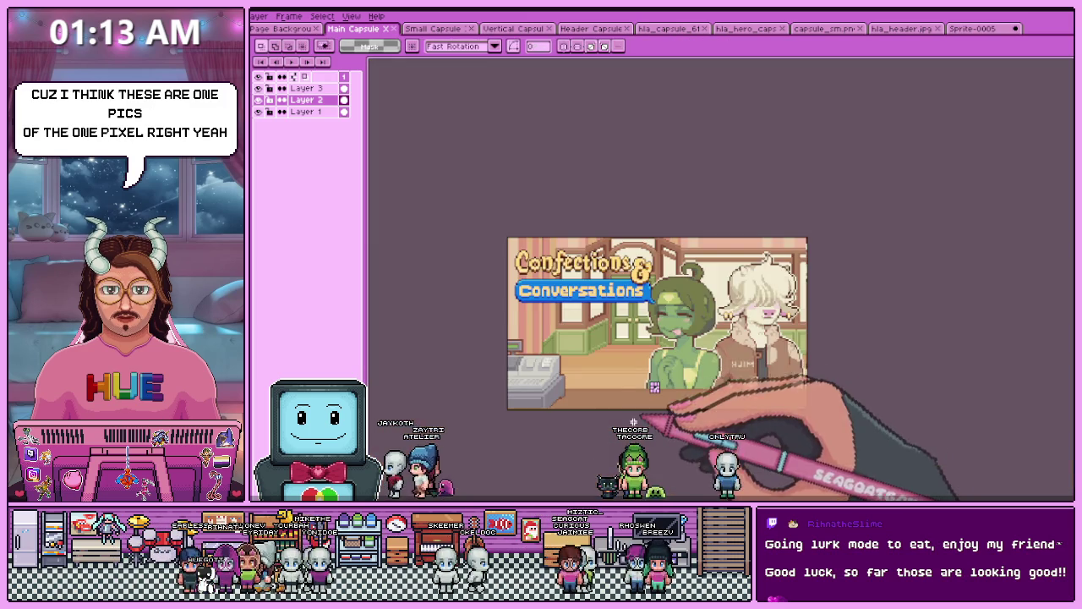
scroll(611, 373, up, 2)
scroll(611, 369, down, 2)
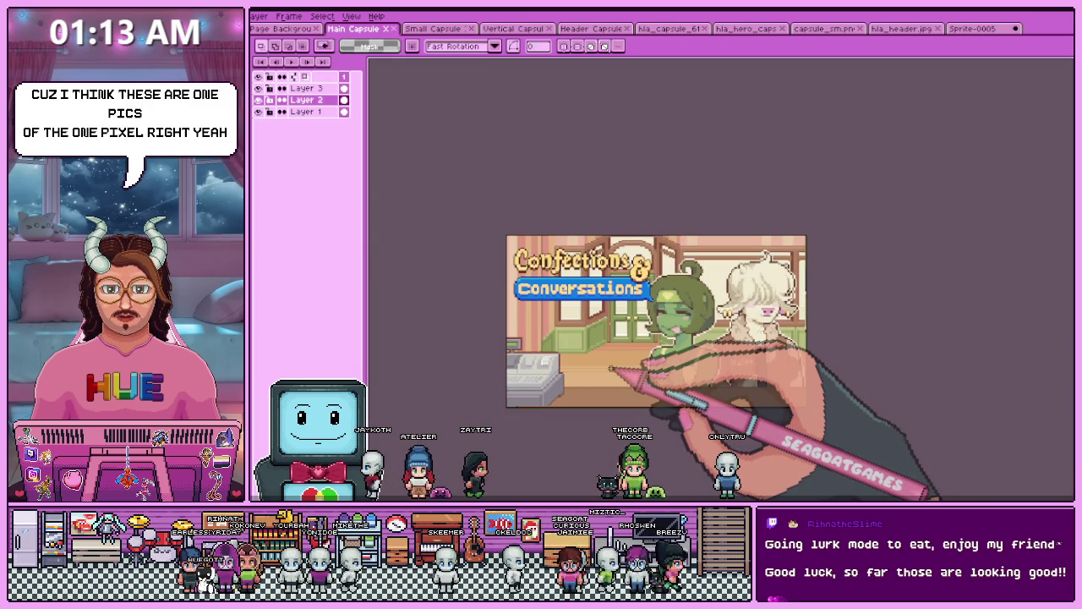
scroll(774, 363, up, 2)
scroll(790, 363, down, 2)
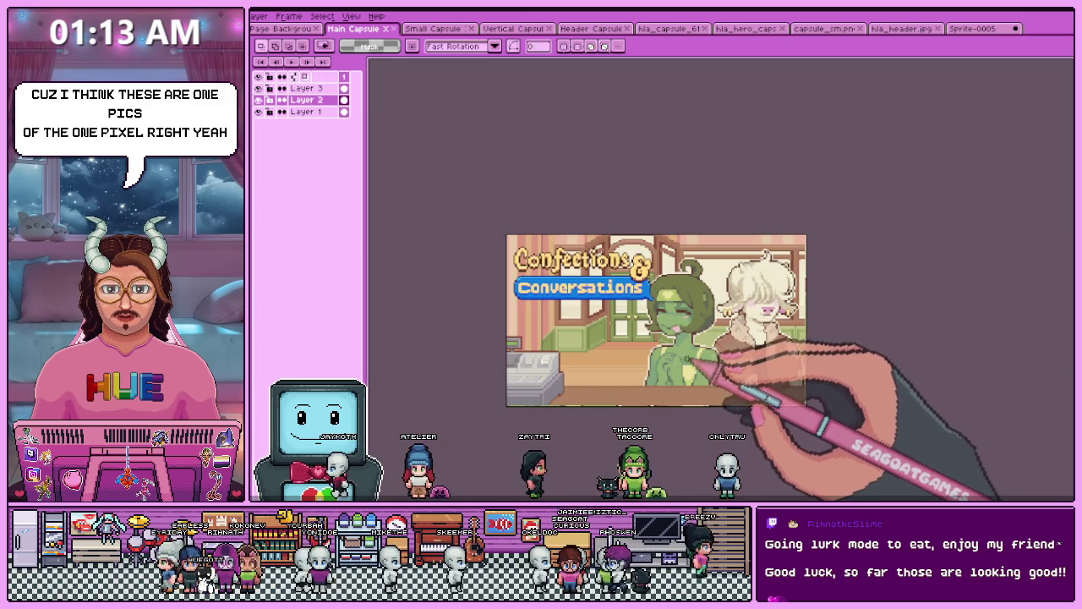
scroll(660, 368, up, 2)
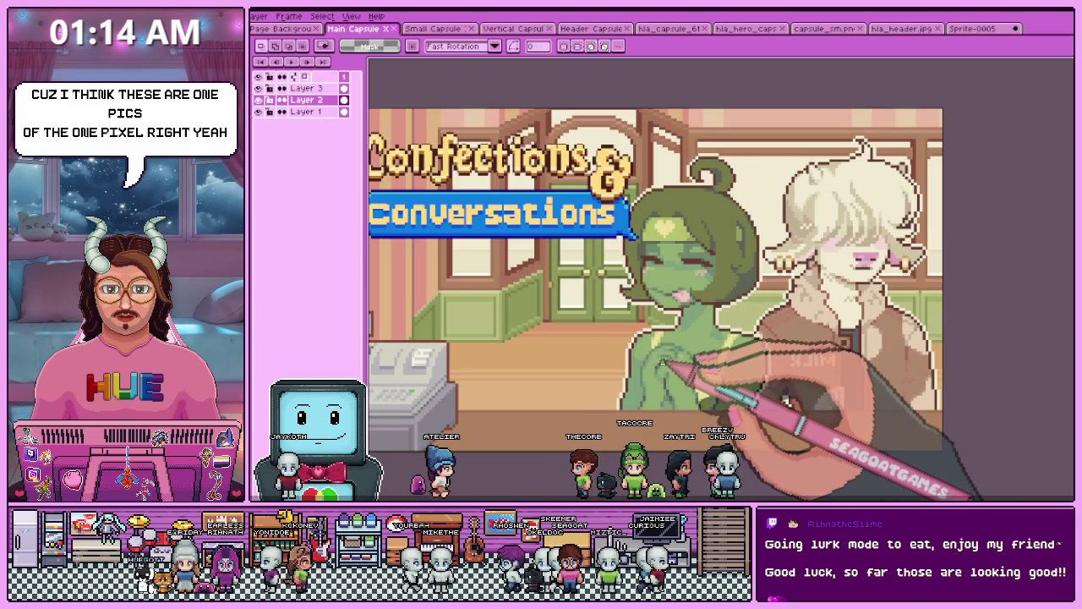
scroll(661, 364, down, 2)
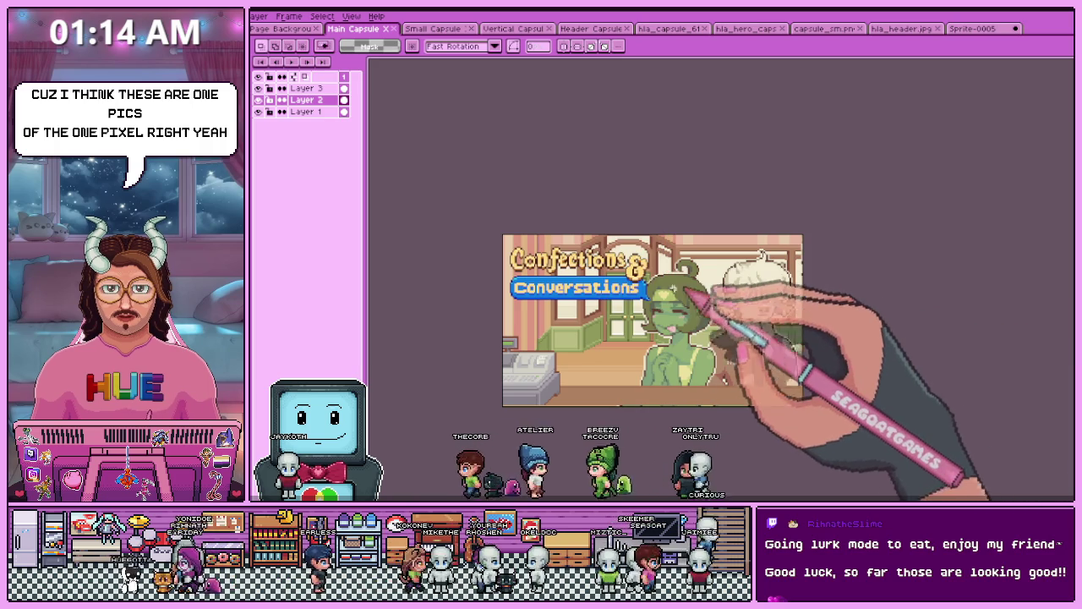
key(ctrl+alt+shift+s)
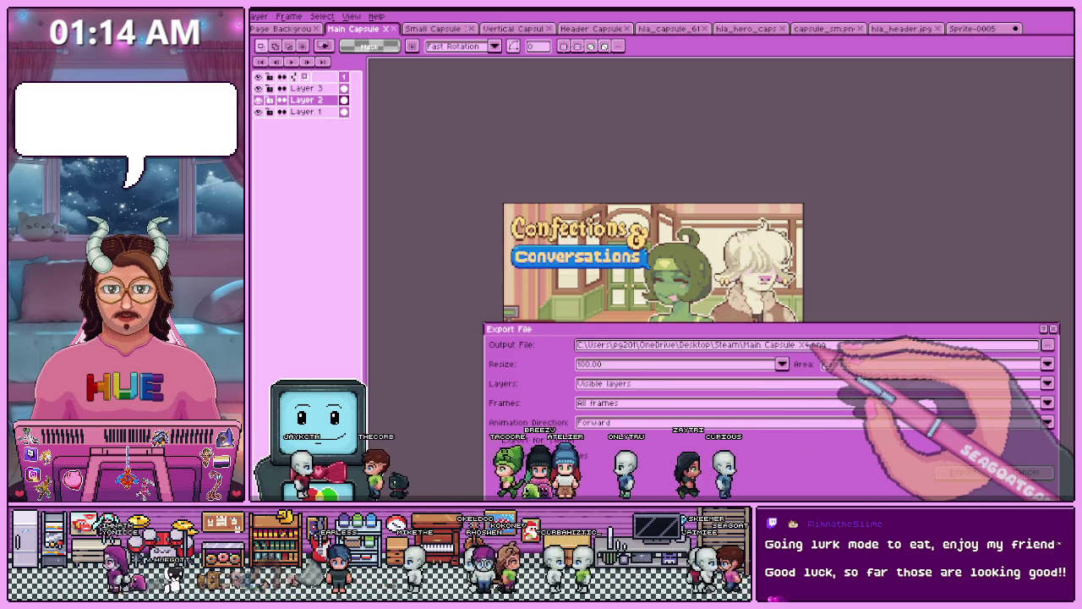
- Change the output name's number to 3, export the Main Capsule PNG, and switch to Page Background
key(BackSpace)
text(3)
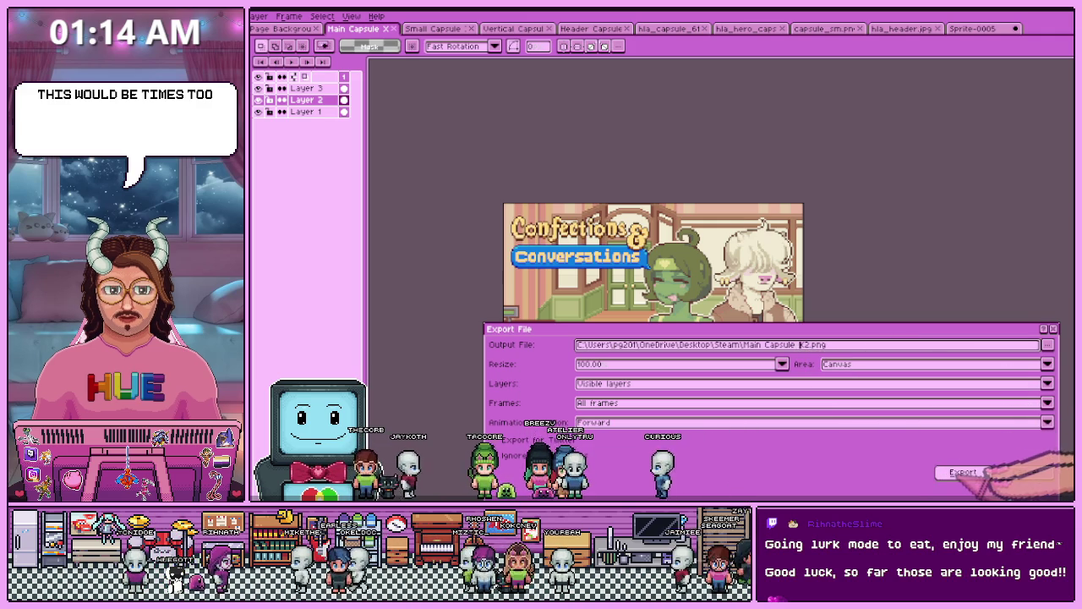
key(Return)
click(283, 28)
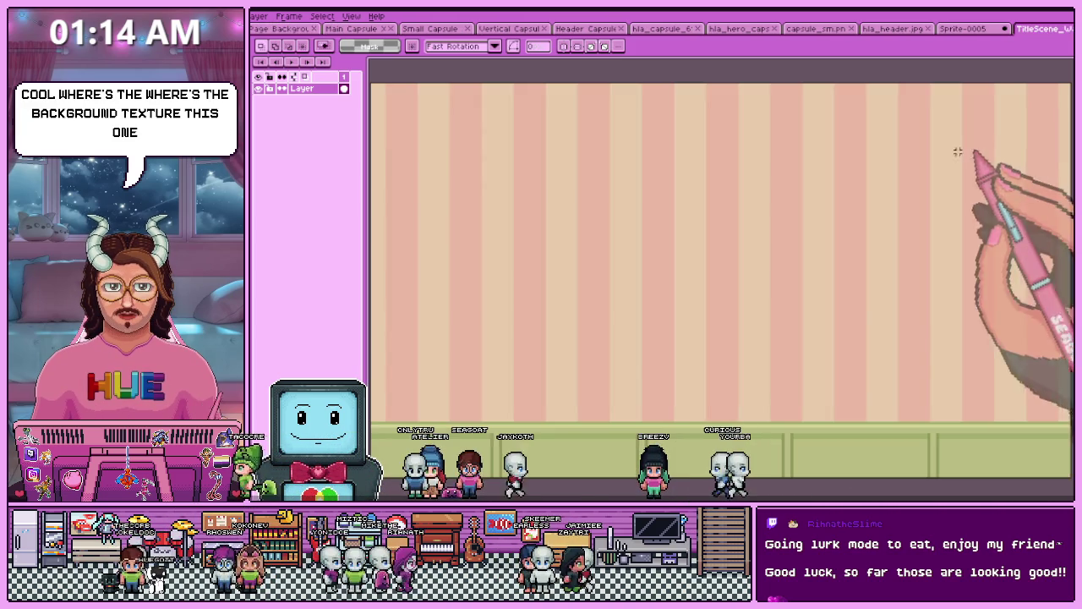
- Turn one pink-and-cream stripe repeat from TitleScene into a custom brush with Ctrl+B
scroll(722, 216, down, 1)
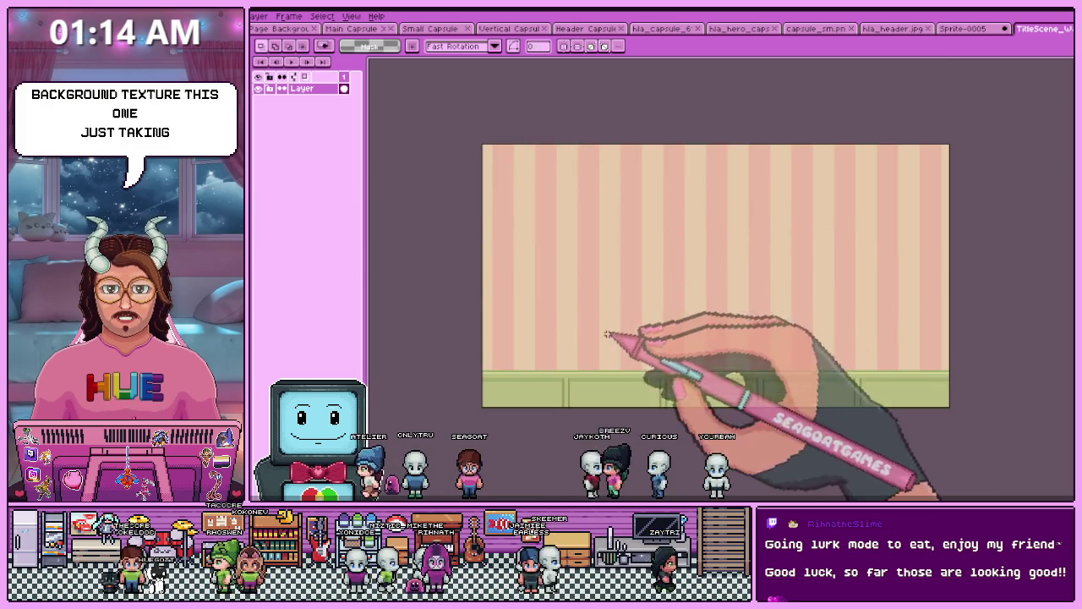
scroll(542, 148, up, 1)
mouse_move(542, 148)
mouse_down()
mouse_move(586, 307)
mouse_move(565, 383)
mouse_up()
scroll(604, 375, down, 1)
scroll(586, 307, up, 2)
scroll(586, 307, up, 1)
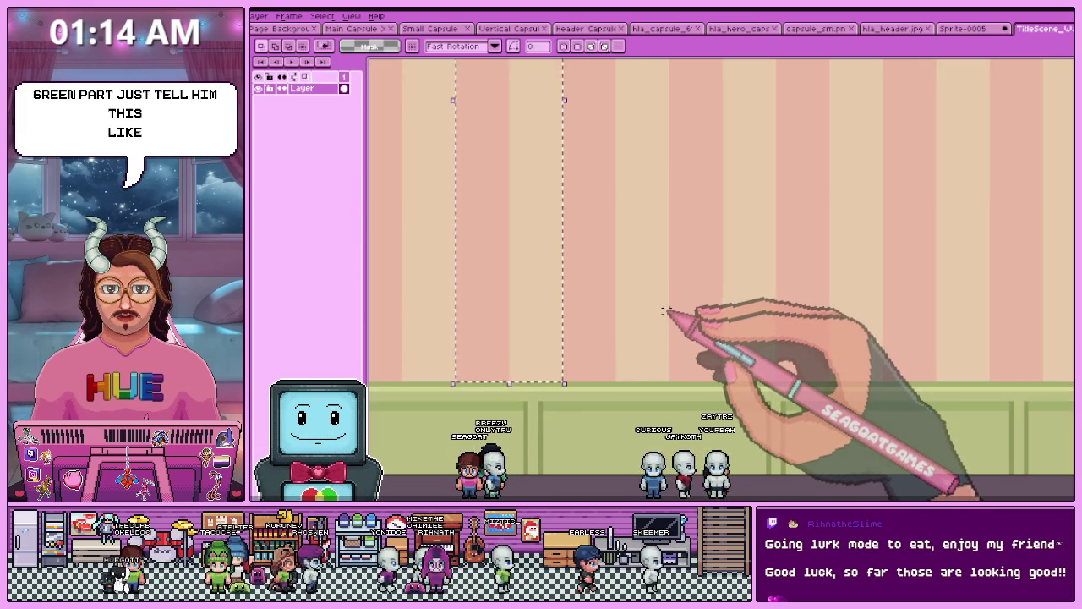
key(ctrl+b)
click(284, 28)
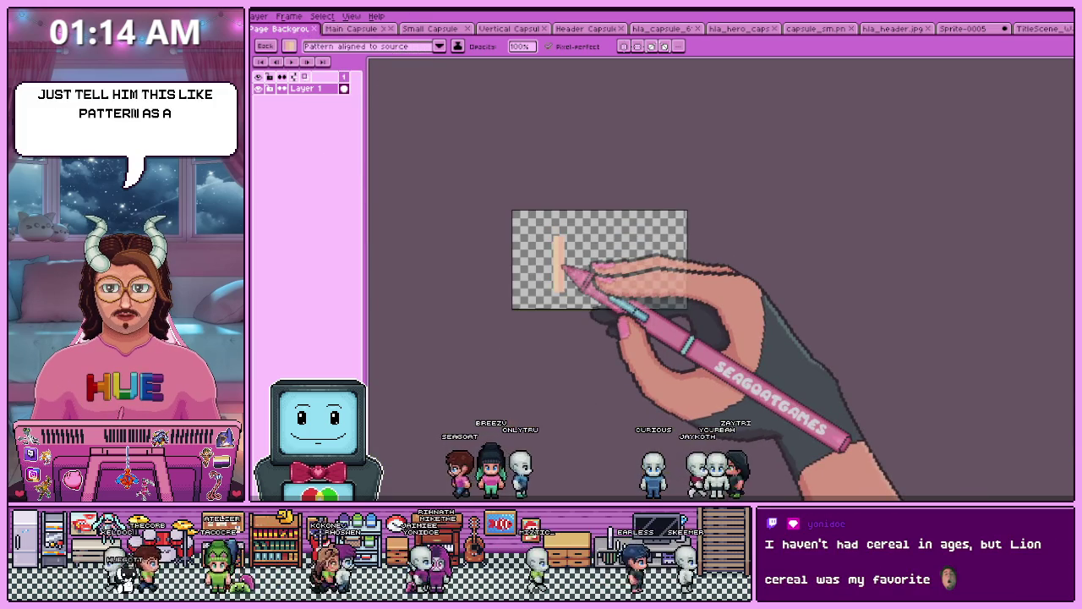
- Paint-bucket fill the empty Page Background canvas with the stripe brush pattern
key(g)
click(541, 269)
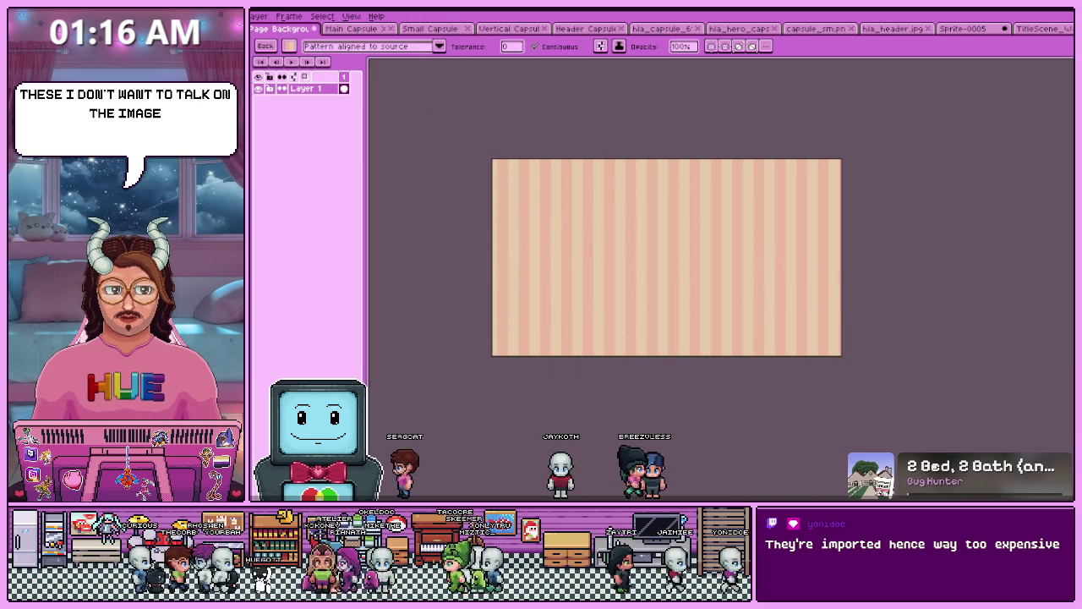
key(alt+Tab)
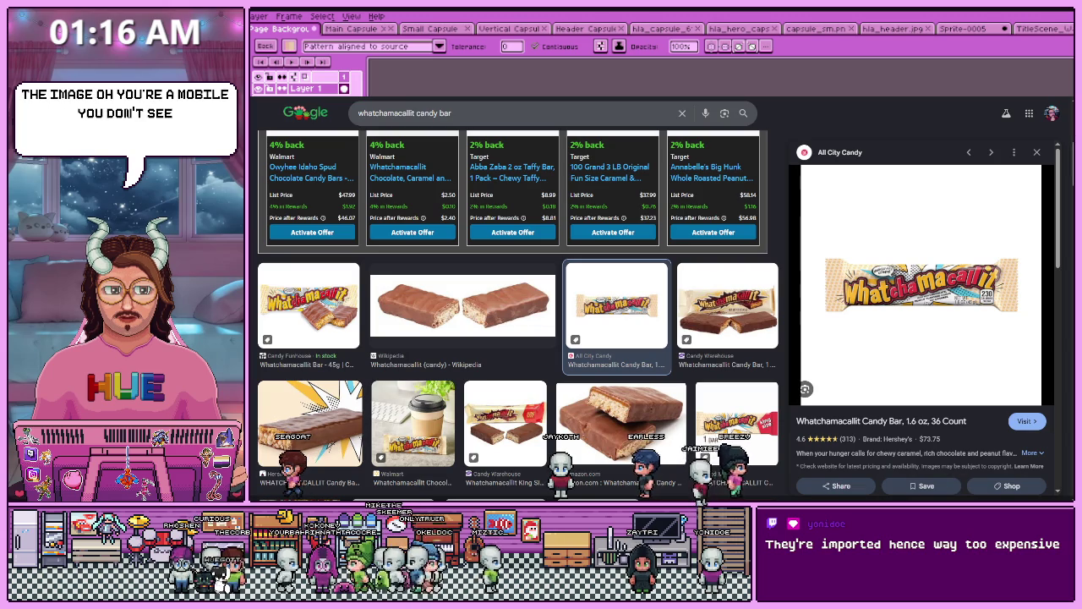
scroll(922, 321, down, 3)
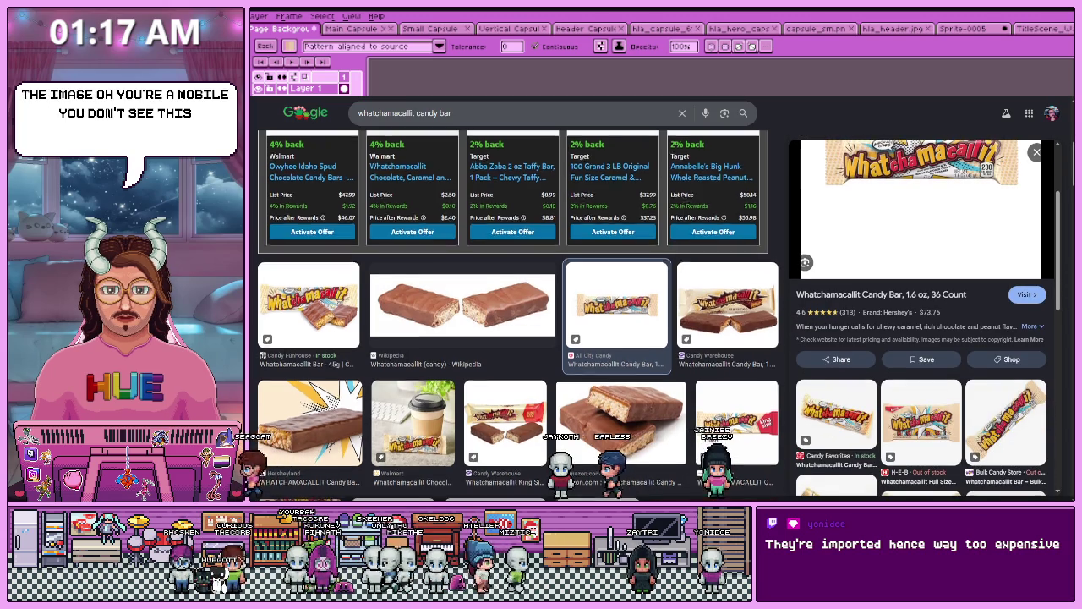
scroll(516, 338, down, 3)
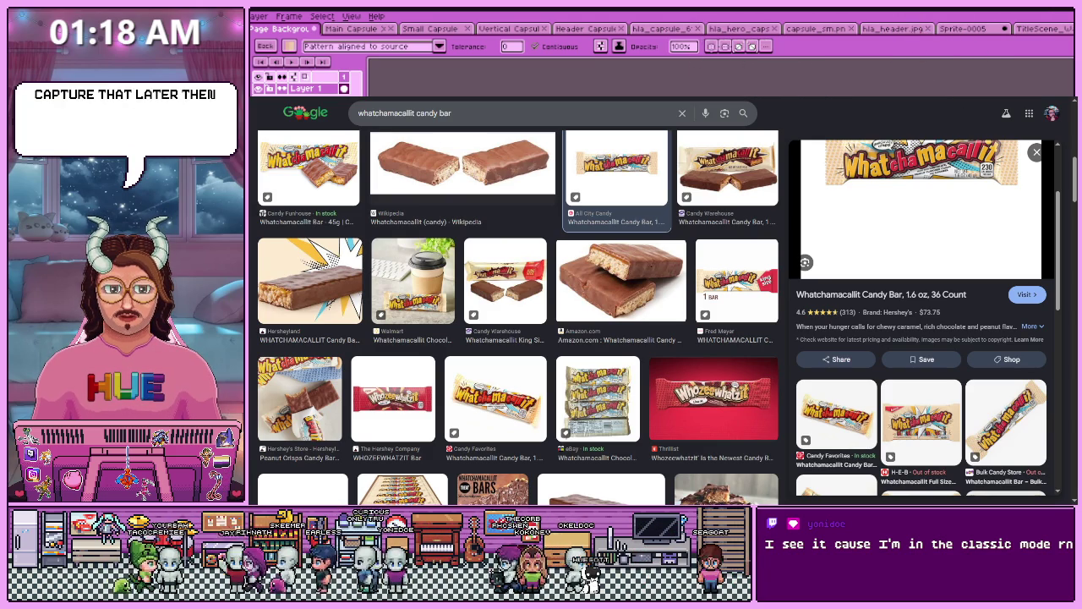
scroll(518, 317, down, 5)
scroll(518, 317, down, 5)
scroll(517, 317, down, 5)
scroll(517, 317, down, 5)
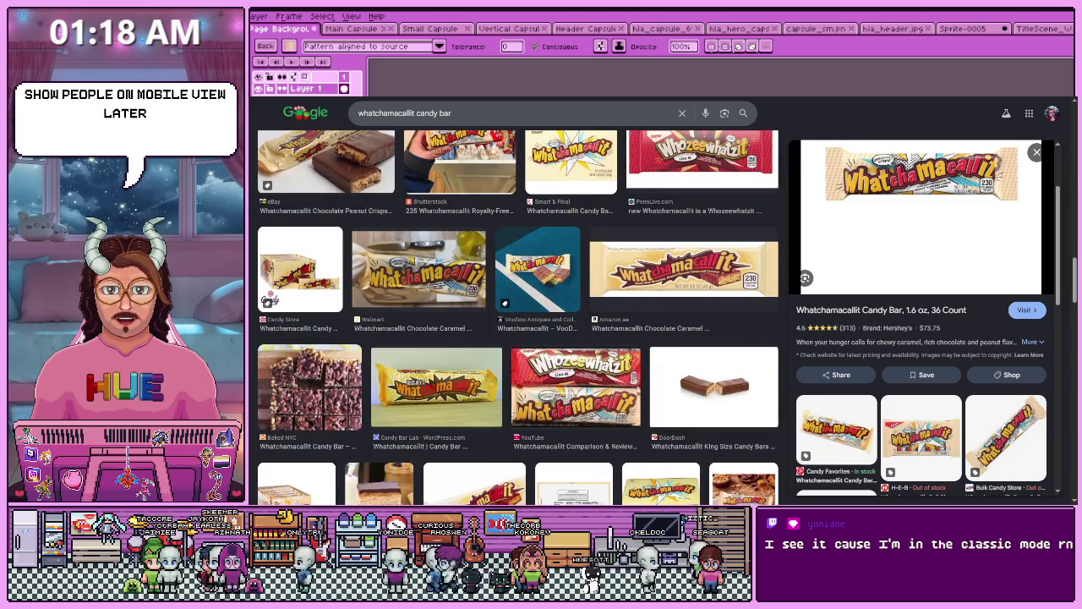
scroll(517, 317, down, 3)
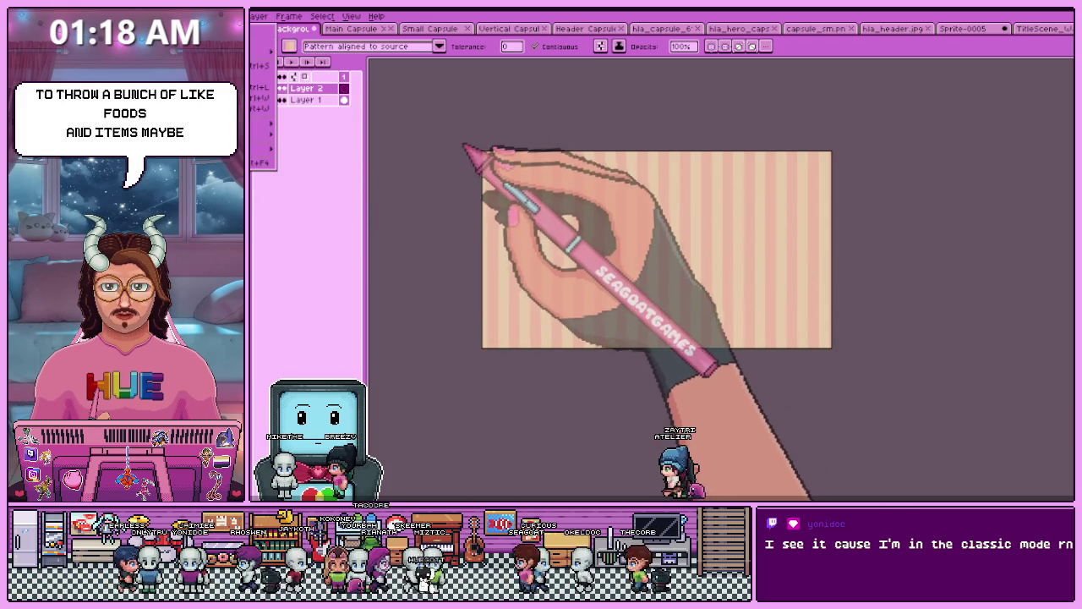
- Paste the stand mixer sprite into the striped background's top-left corner, nudged slightly down
key(ctrl+shift+Tab)
scroll(544, 217, up, 2)
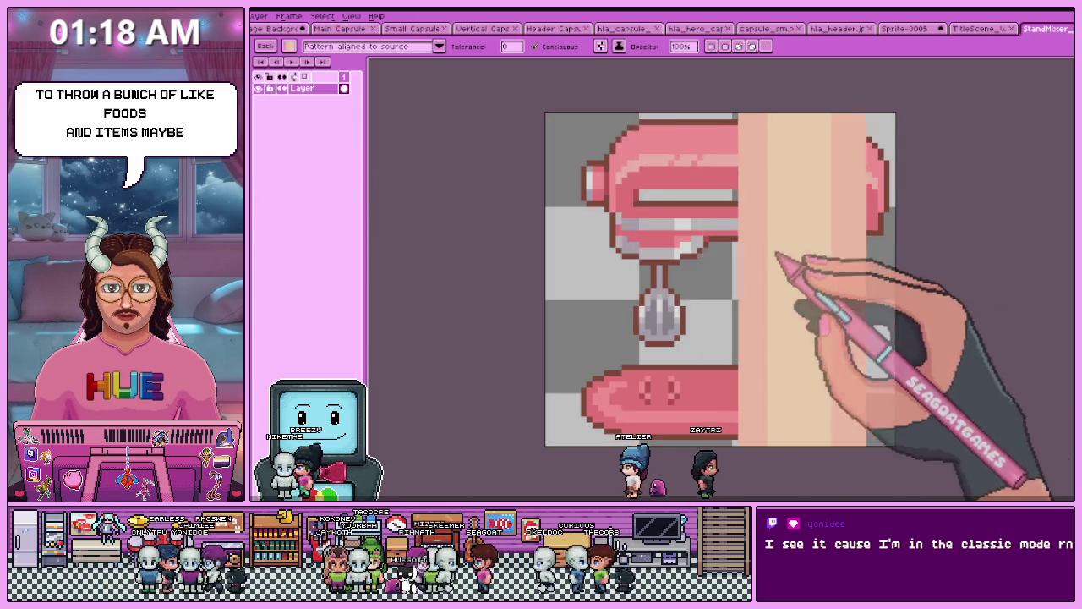
scroll(677, 250, down, 2)
key(m)
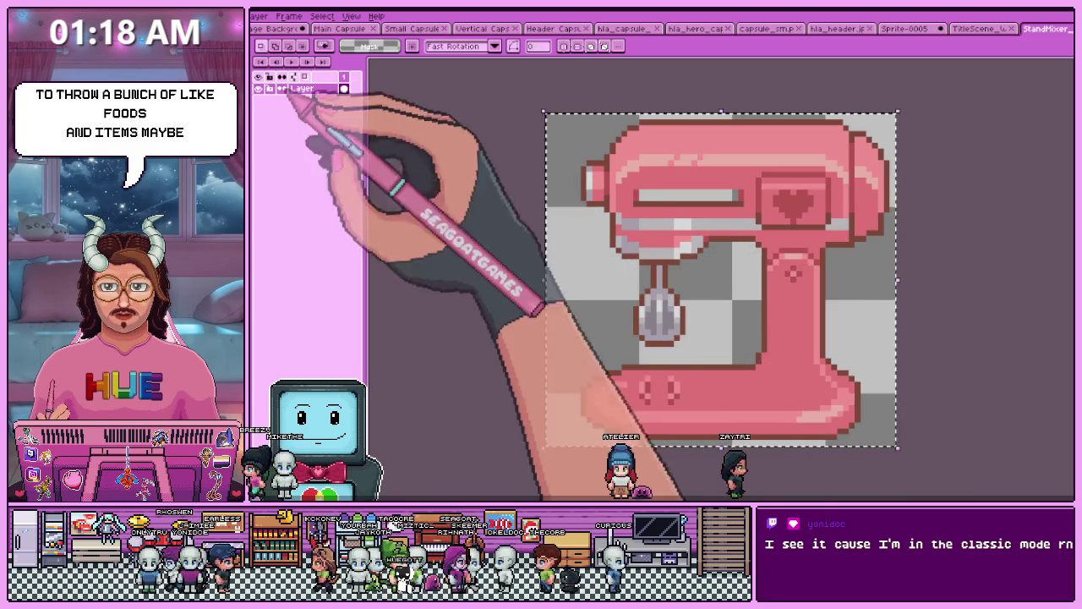
click(279, 28)
key(ctrl+v)
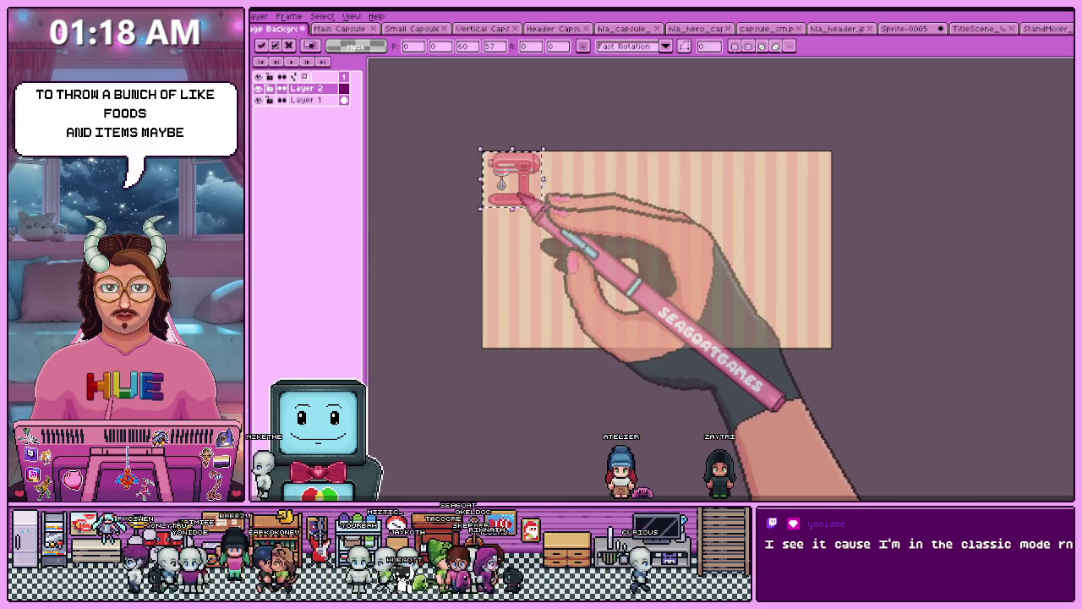
scroll(543, 200, up, 2)
drag(544, 212, 550, 230)
scroll(550, 228, down, 2)
scroll(550, 224, up, 2)
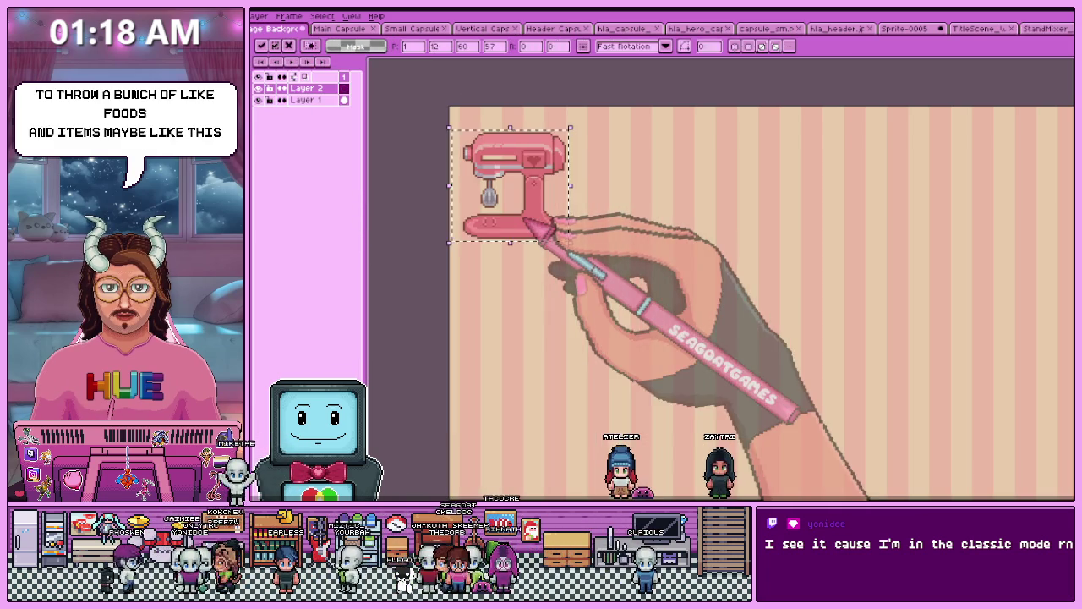
scroll(545, 227, down, 2)
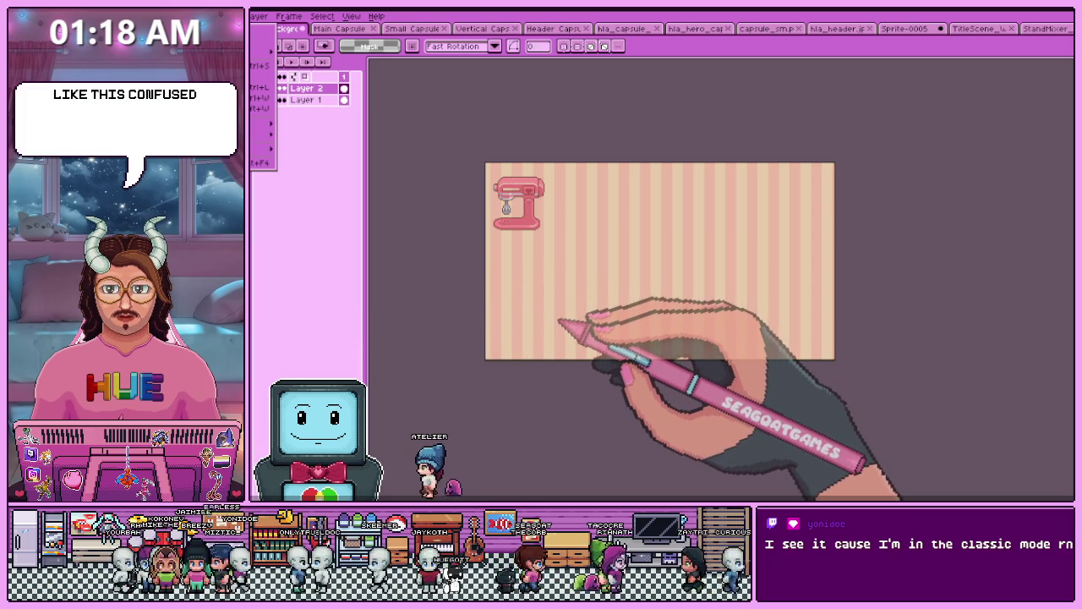
- Place the egg tray sprite just below the mixer and commit it
key(ctrl+Tab)
click(272, 29)
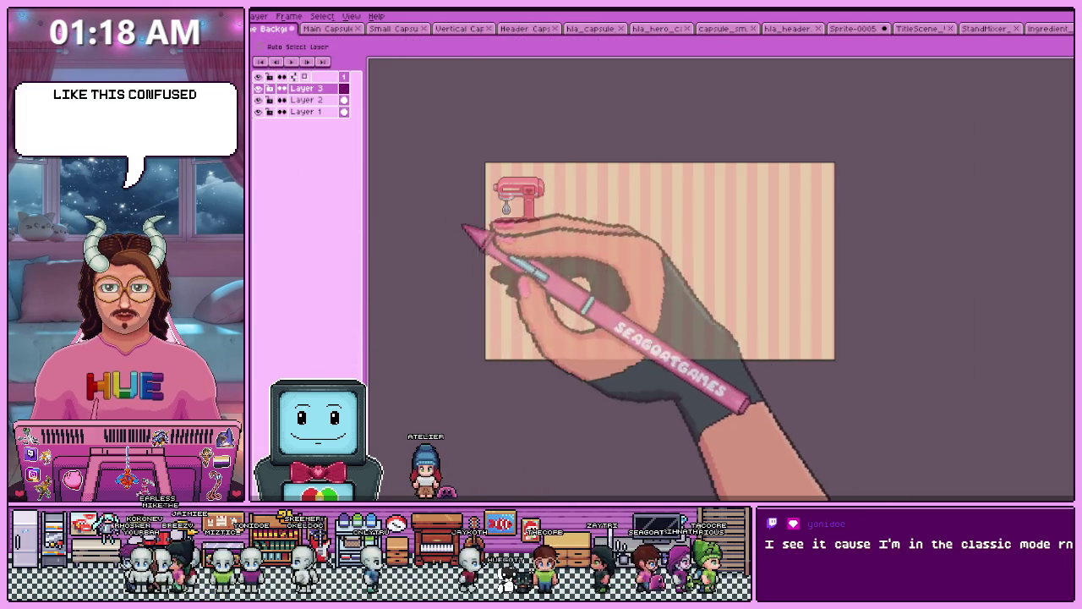
scroll(558, 270, up, 2)
drag(454, 83, 487, 239)
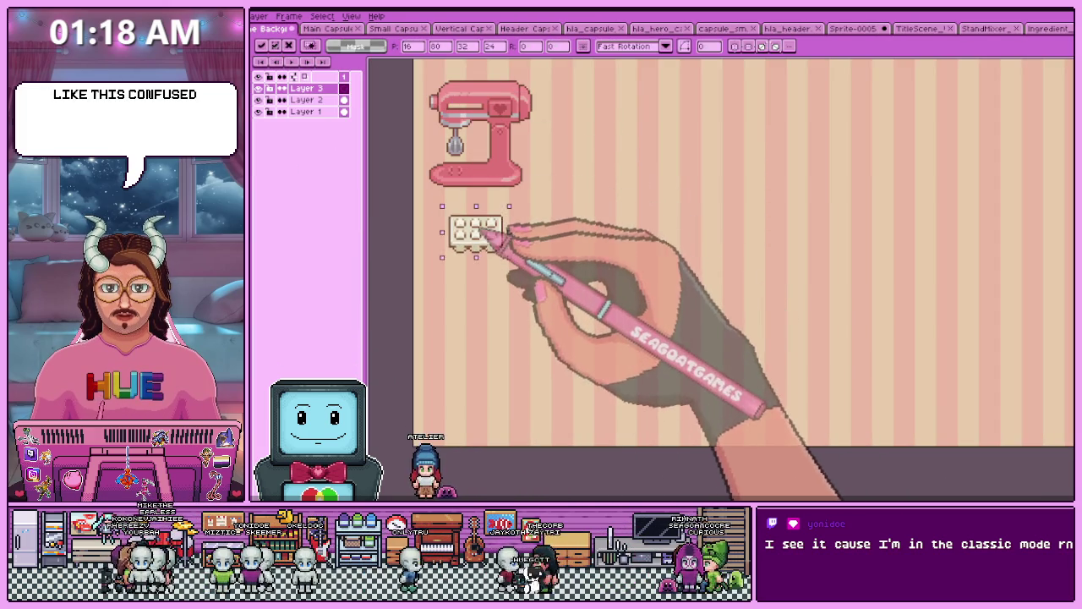
scroll(489, 223, down, 2)
scroll(473, 242, up, 1)
scroll(505, 254, up, 1)
key(ctrl+d)
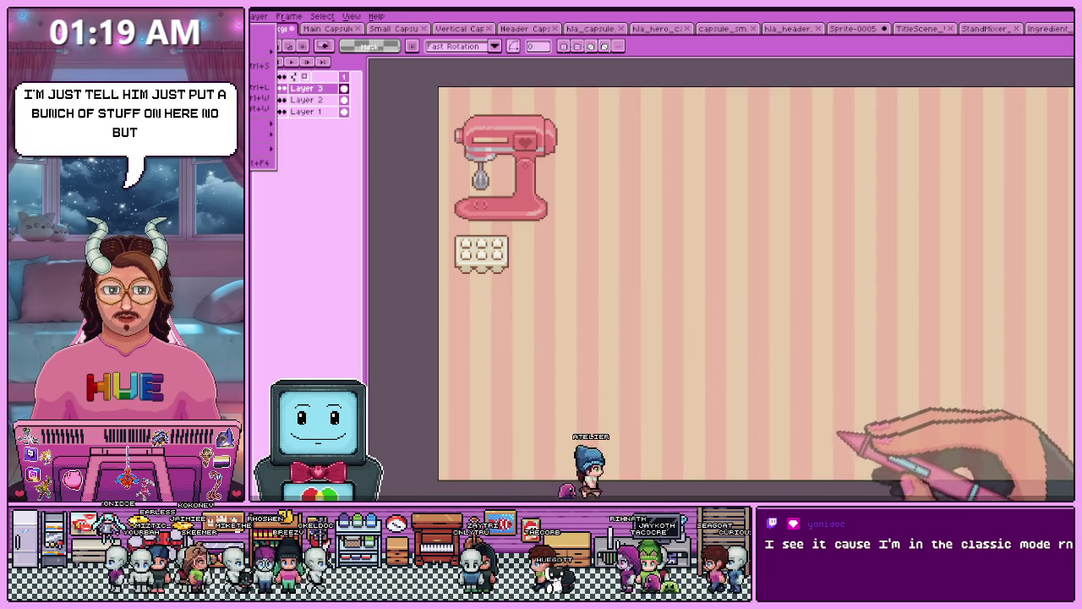
key(ctrl+Tab)
- Copy the milk carton sprite and paste it beside the mixer on the striped background
key(ctrl+a)
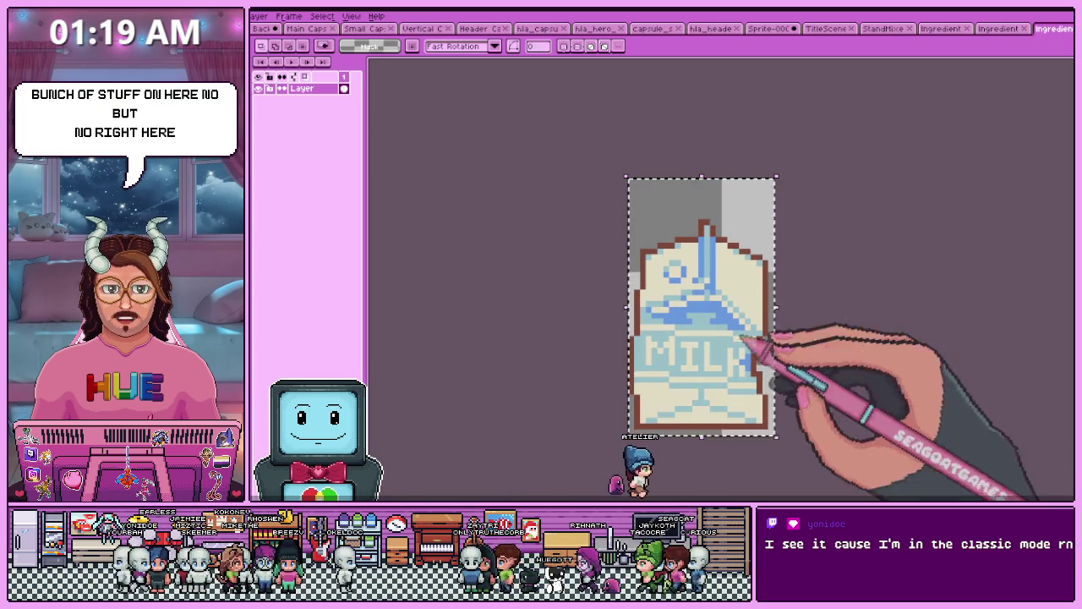
click(264, 28)
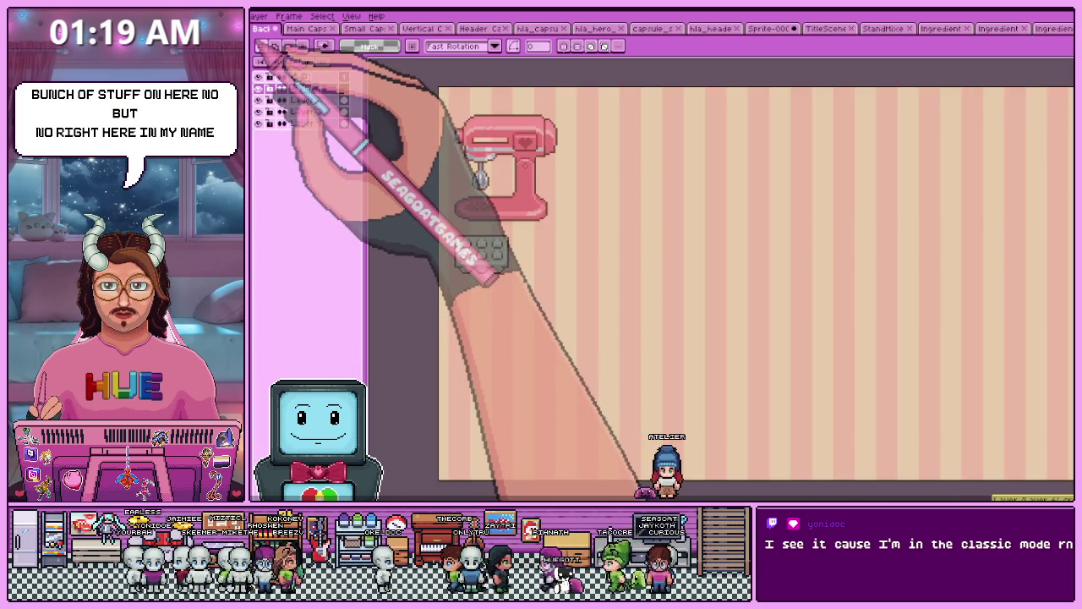
key(ctrl+v)
mouse_move(470, 144)
mouse_down()
mouse_move(581, 291)
mouse_move(589, 247)
mouse_up()
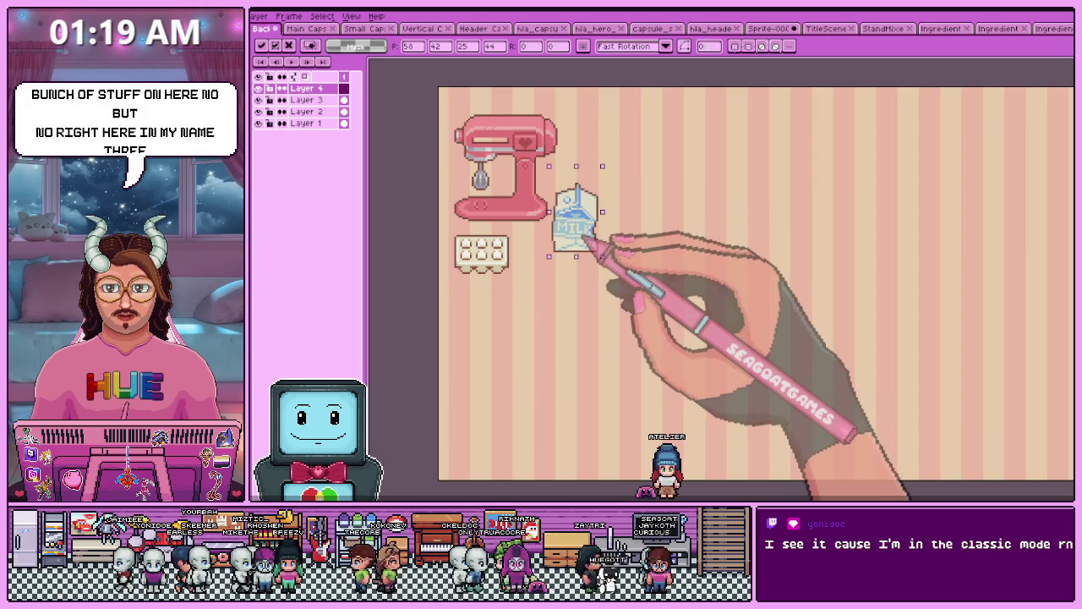
key(Return)
- Flatten the three sprite layers into one layer
shift+click(342, 111)
right_click(321, 100)
click(375, 162)
scroll(448, 270, down, 1)
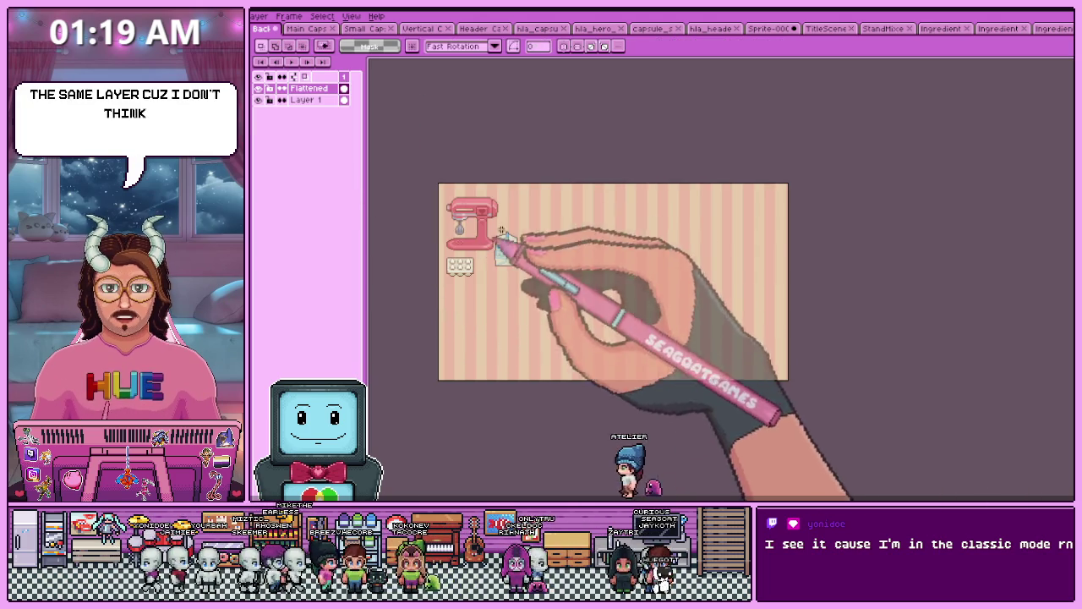
- Paste the milk carton again and place it at the background's bottom-right edge
click(1053, 28)
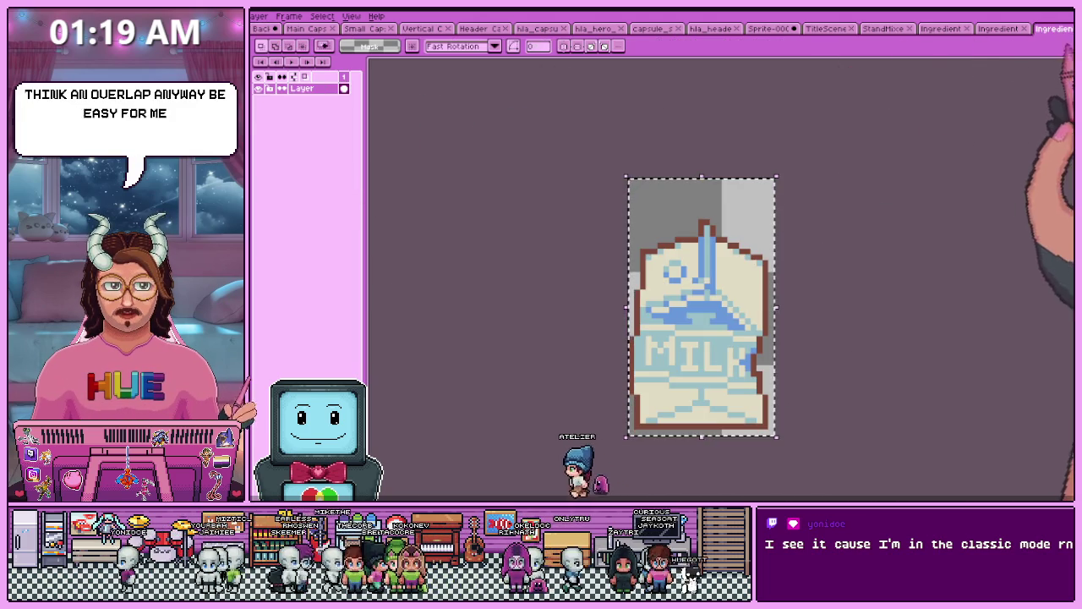
key(ctrl+a)
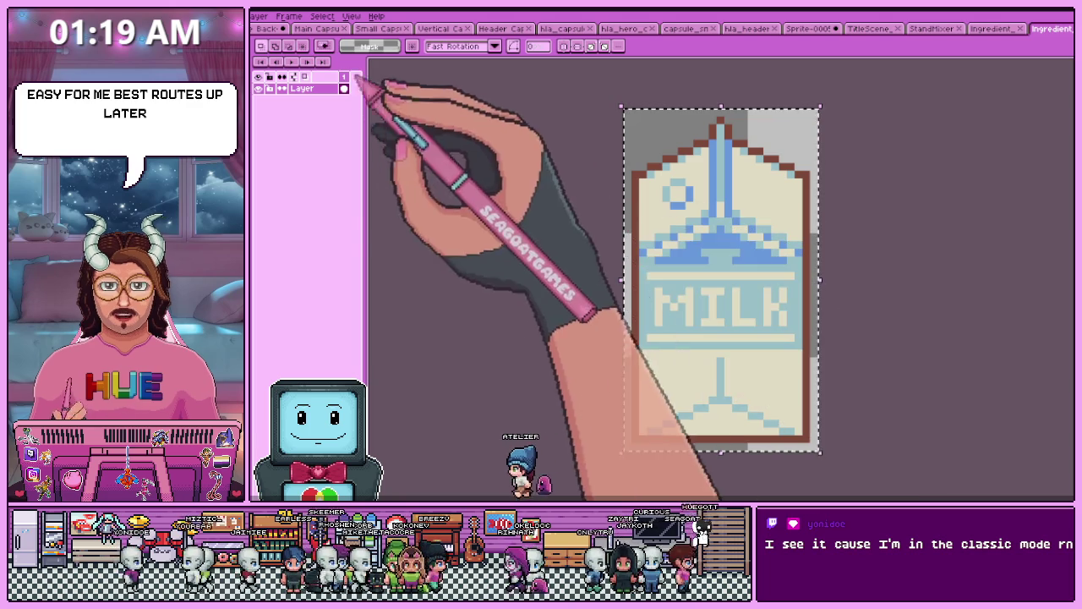
key(ctrl+Tab)
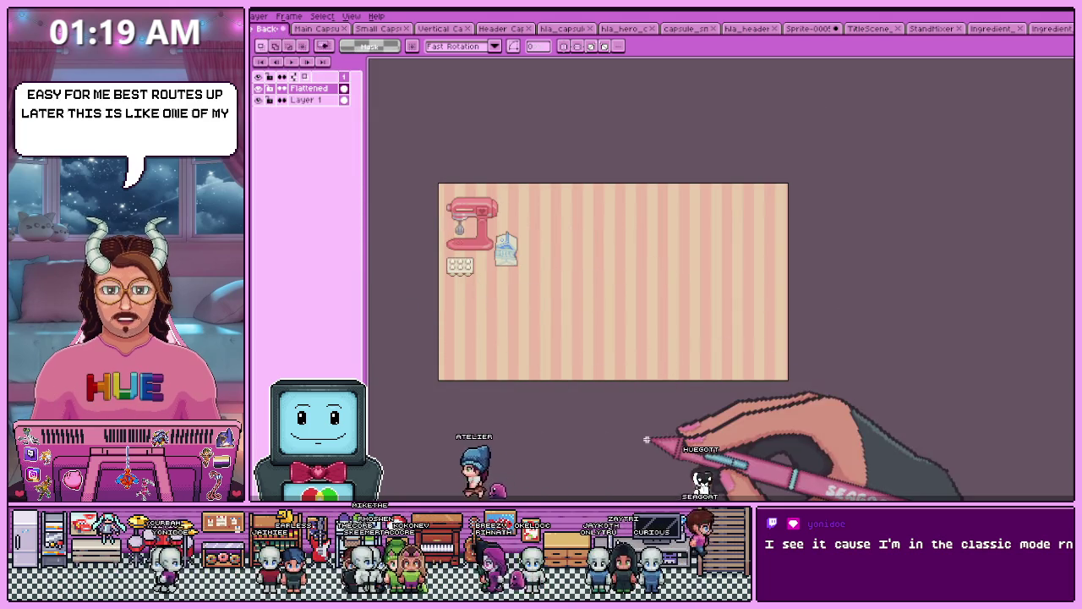
key(ctrl+v)
scroll(478, 281, up, 2)
scroll(505, 287, down, 3)
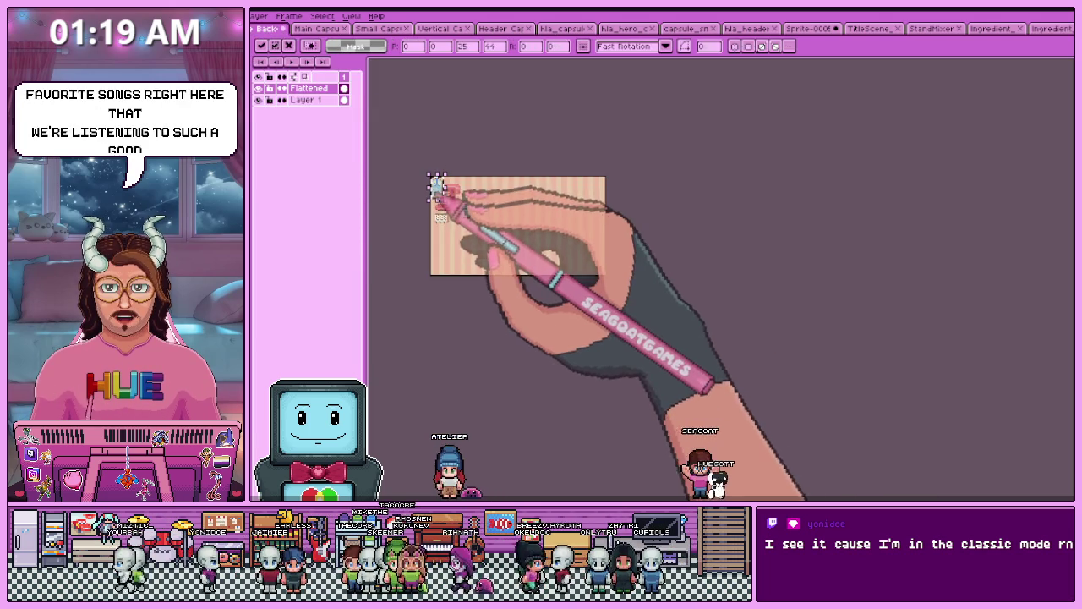
drag(438, 186, 592, 190)
scroll(592, 211, up, 3)
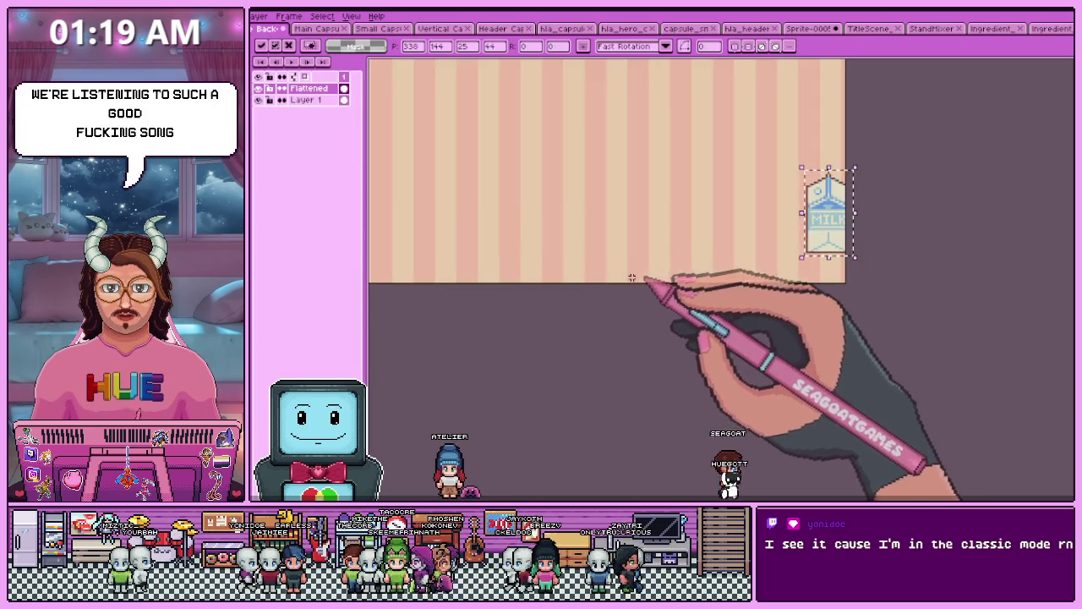
drag(835, 235, 833, 268)
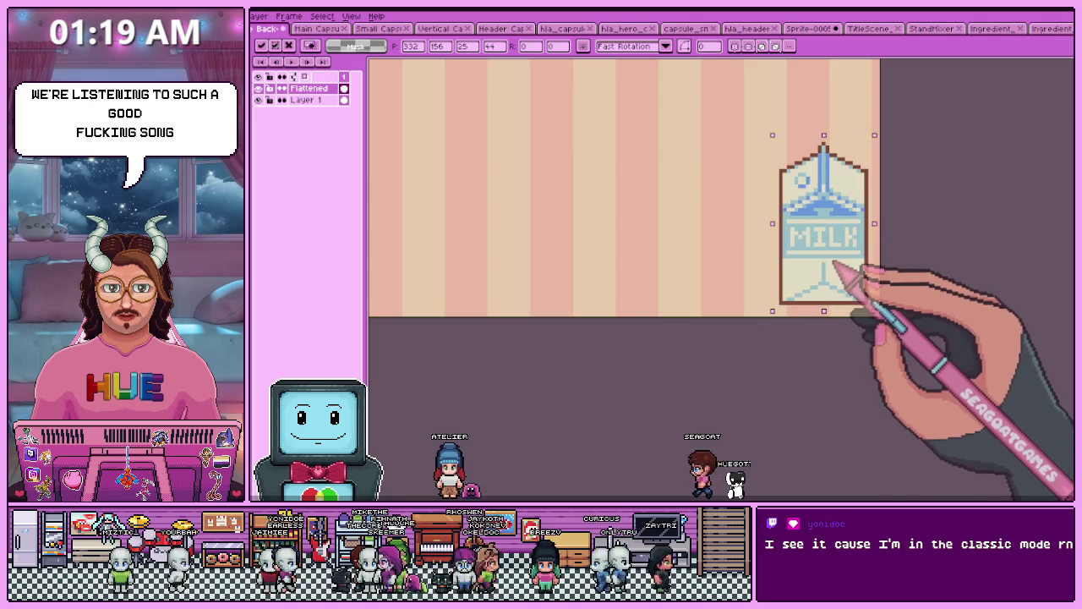
scroll(819, 263, down, 2)
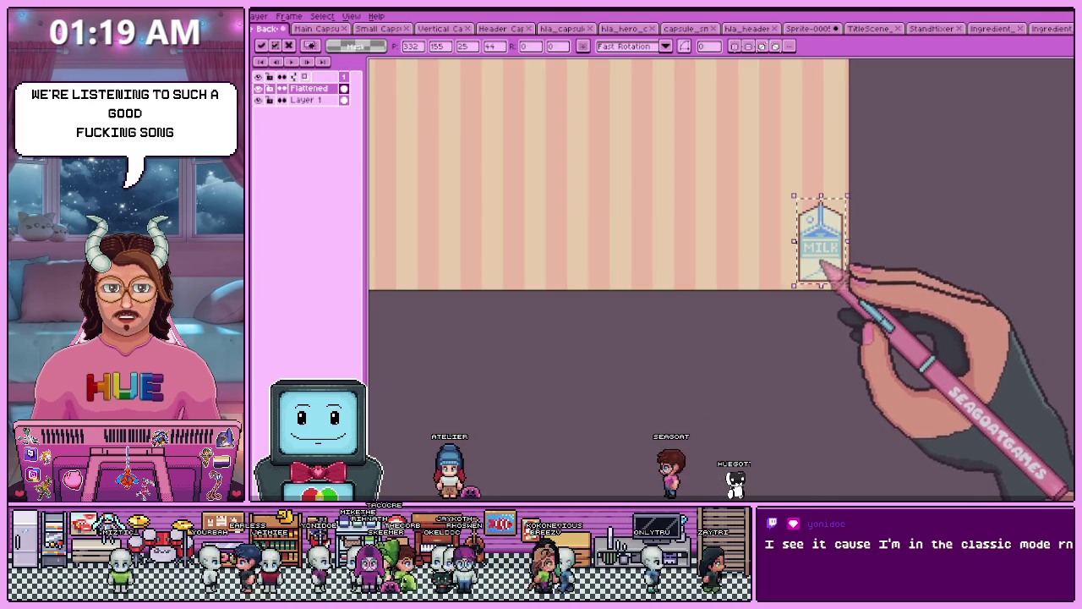
key(Return)
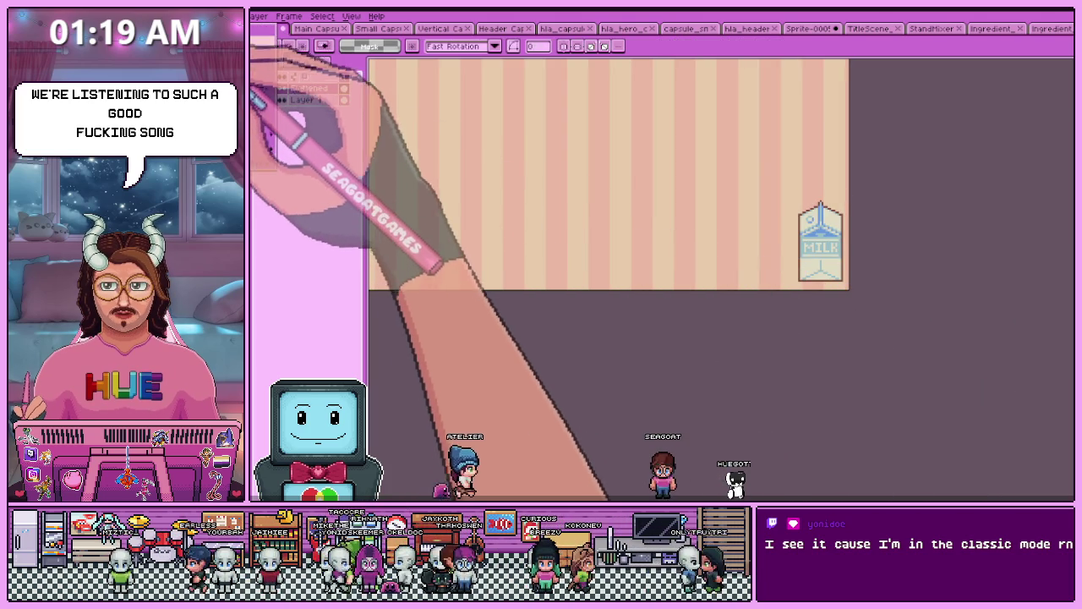
key(alt+f)
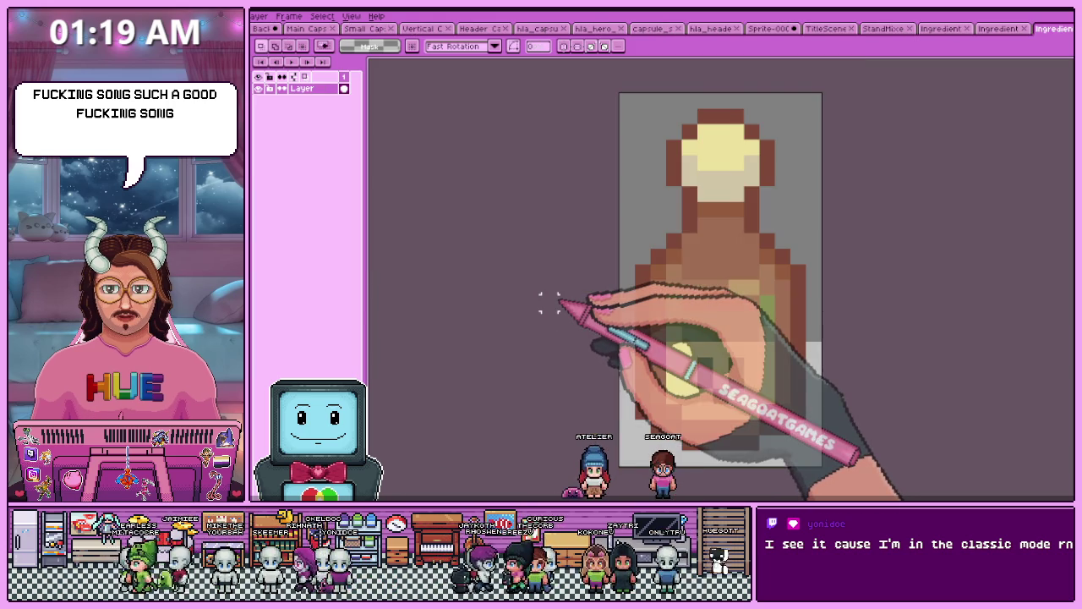
- Paste the small bottle onto the striped background beside the egg carton
click(264, 28)
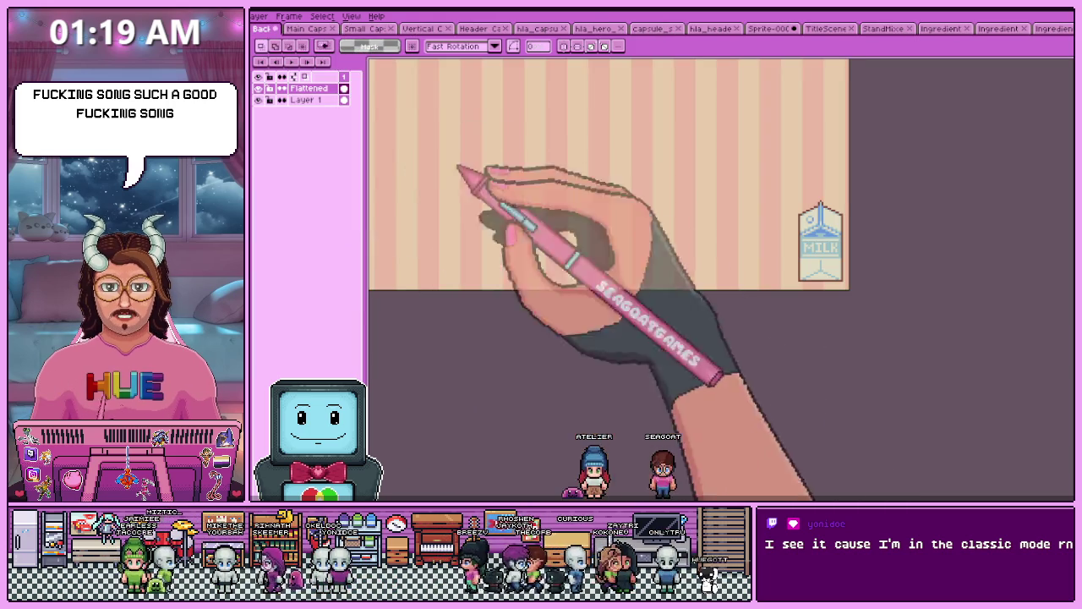
key(ctrl+v)
scroll(734, 290, down, 1)
mouse_move(733, 290)
mouse_down()
mouse_move(495, 194)
mouse_move(513, 133)
mouse_move(495, 192)
mouse_up()
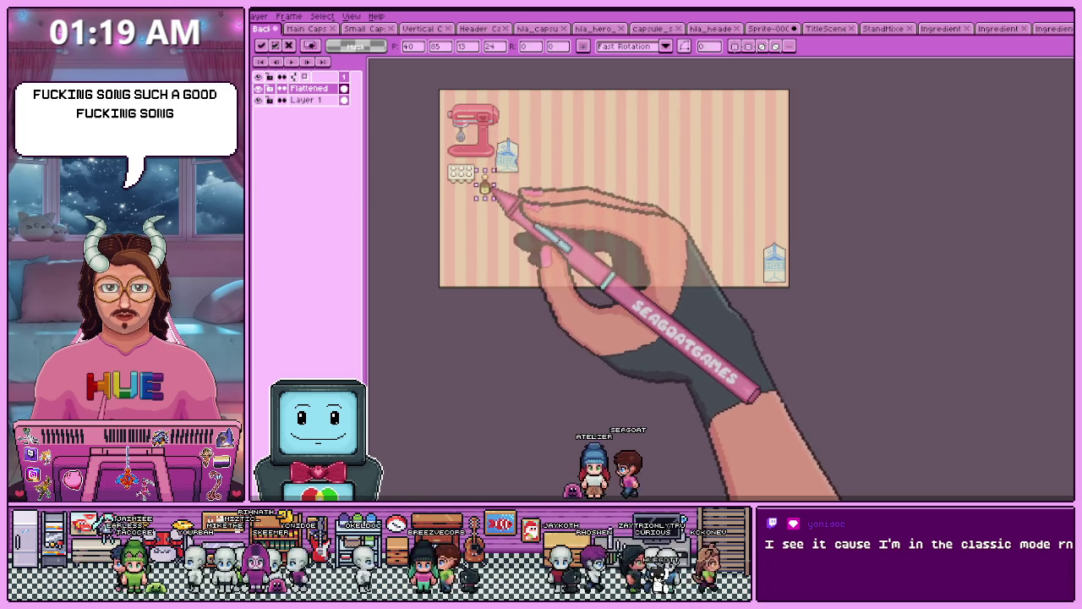
key(Return)
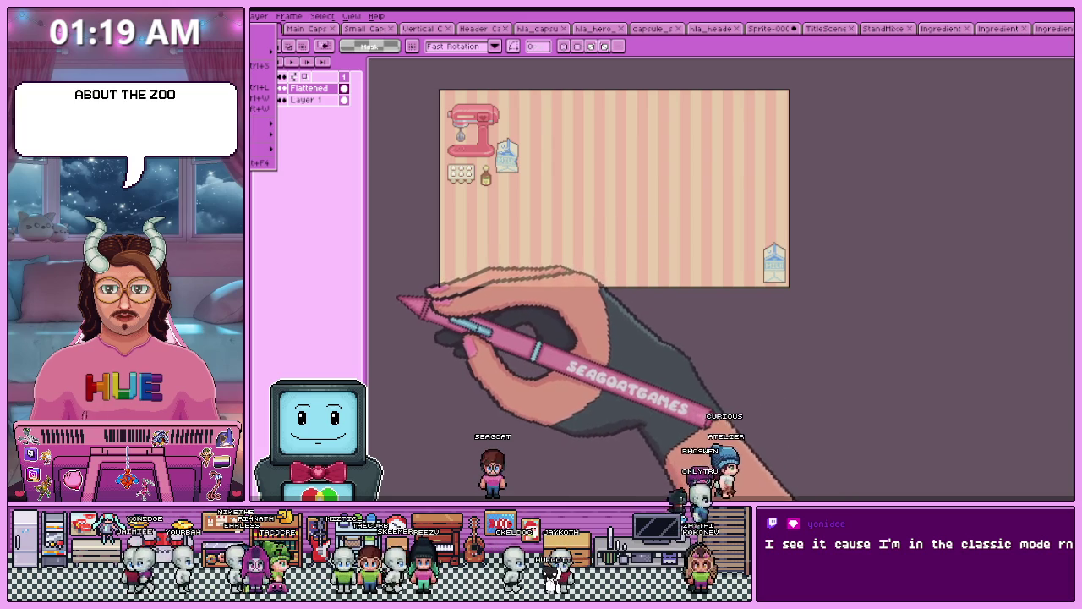
- Place the blue-lidded jar above the milk carton and clear the selection
key(ctrl+Tab)
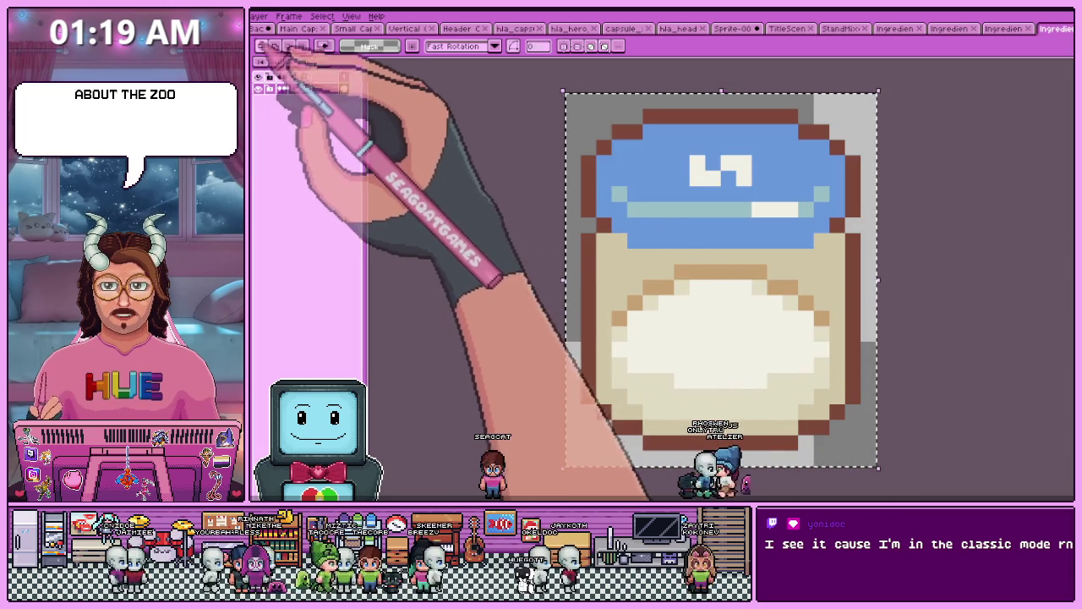
key(ctrl+Tab)
mouse_move(451, 103)
mouse_down()
mouse_move(751, 269)
mouse_move(809, 191)
mouse_up()
scroll(755, 279, up, 2)
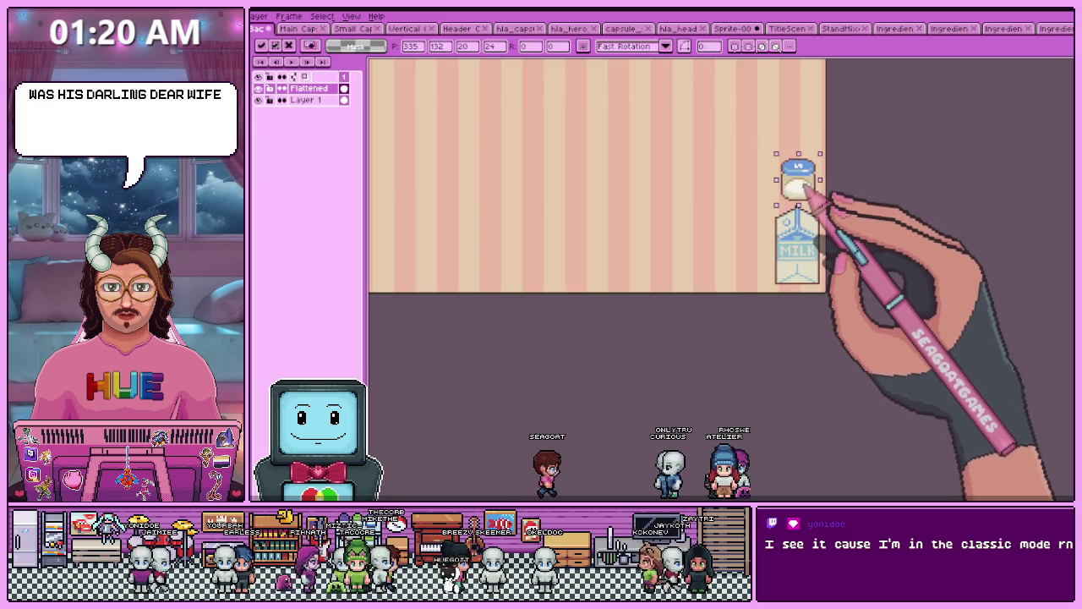
click(708, 413)
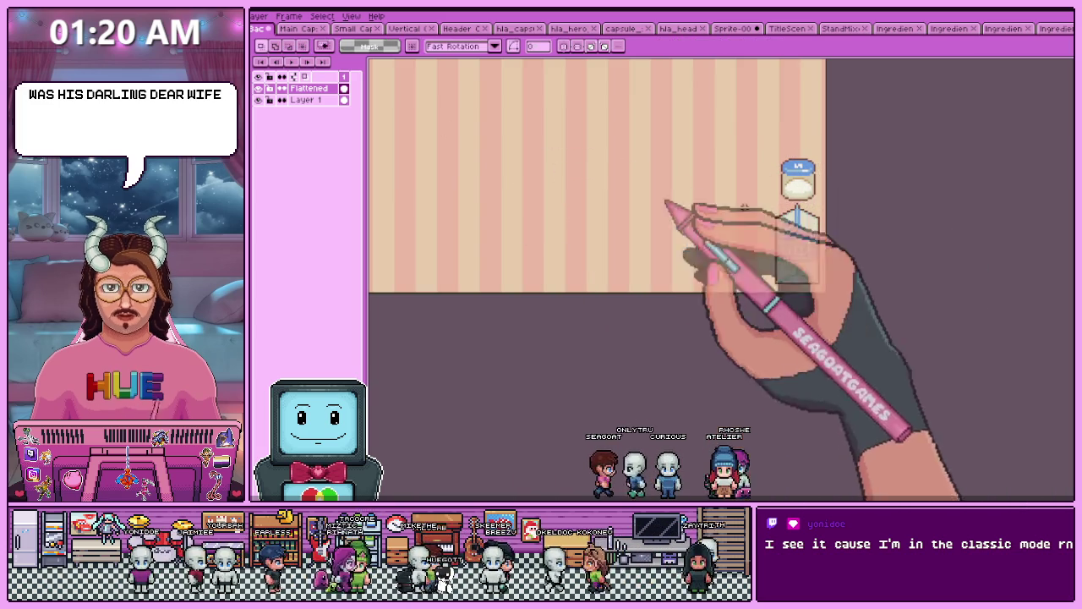
scroll(730, 136, up, 1)
drag(715, 105, 817, 218)
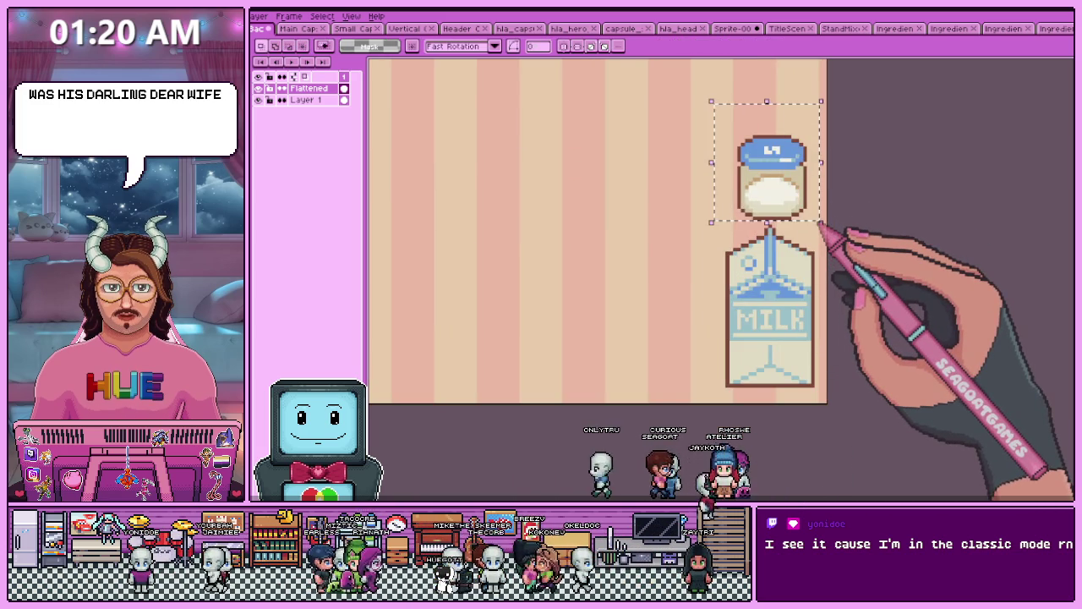
click(261, 45)
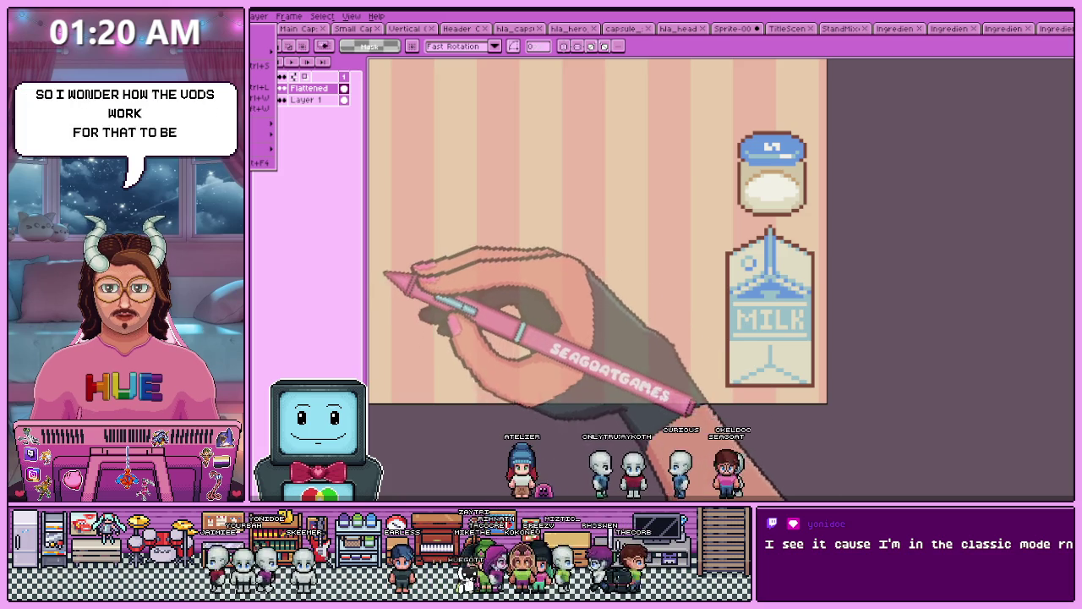
- Paste the green tin and set it higher, near the top middle of the background
key(ctrl+v)
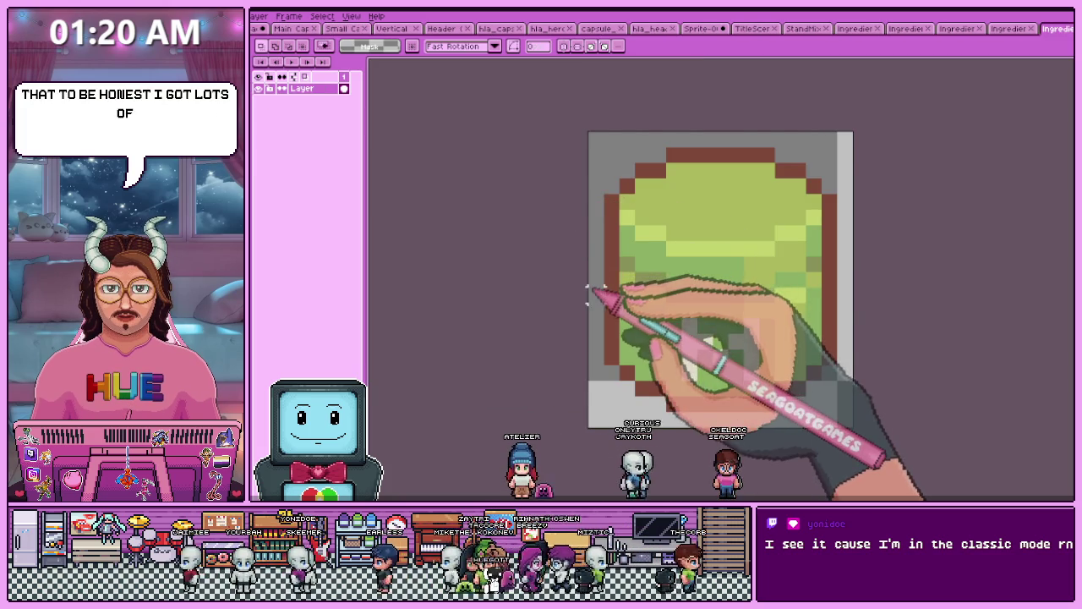
key(ctrl+v)
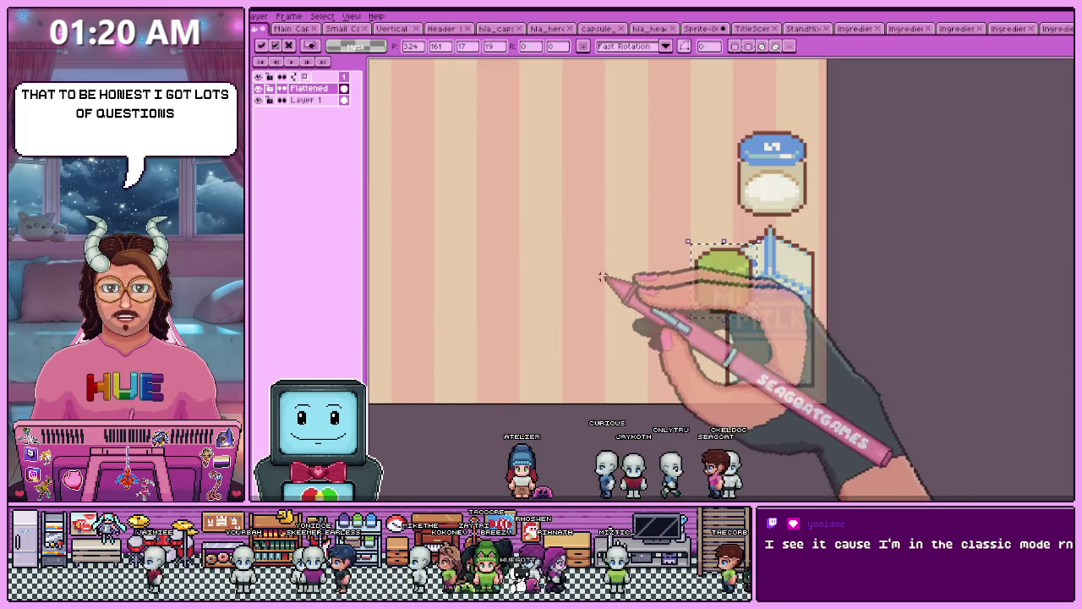
scroll(715, 356, down, 1)
drag(723, 353, 584, 188)
key(Return)
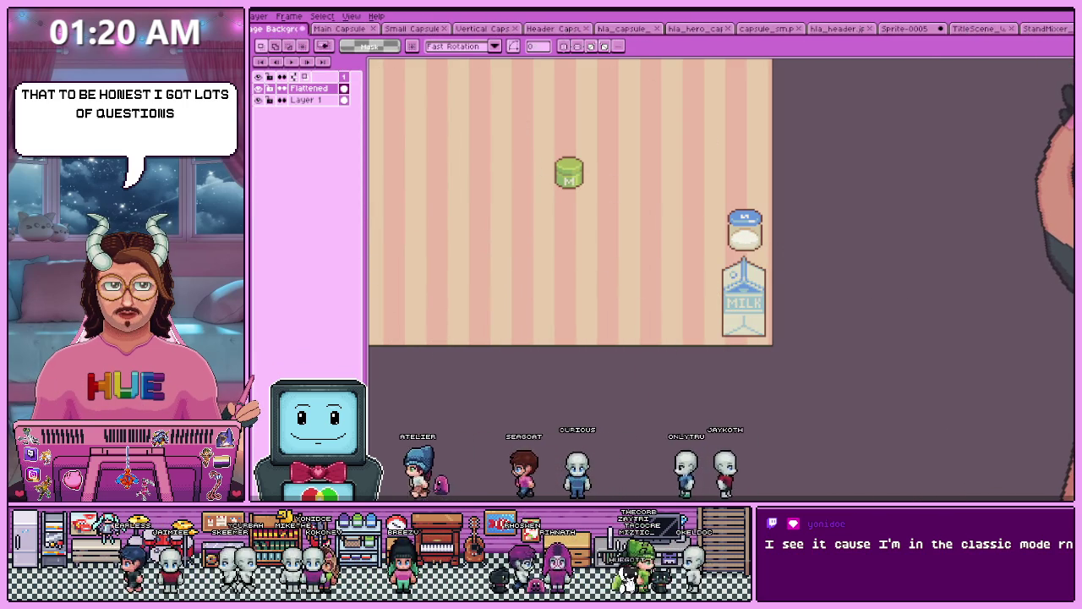
- Close the scratch Sprite-0005 without saving, dismissing the New Sprite dialog first
key(ctrl+n)
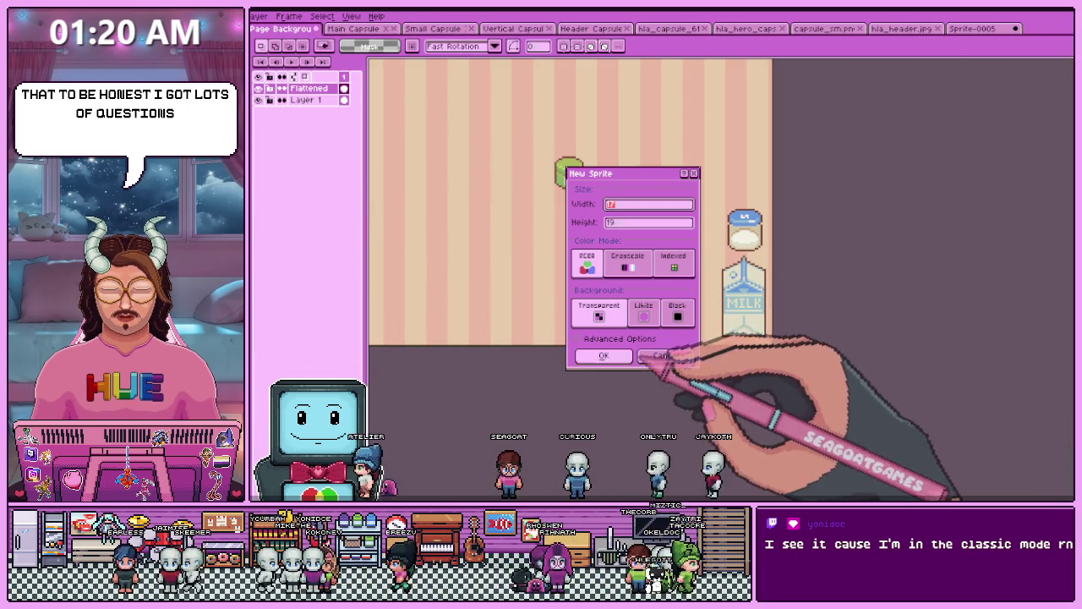
click(663, 355)
key(ctrl+v)
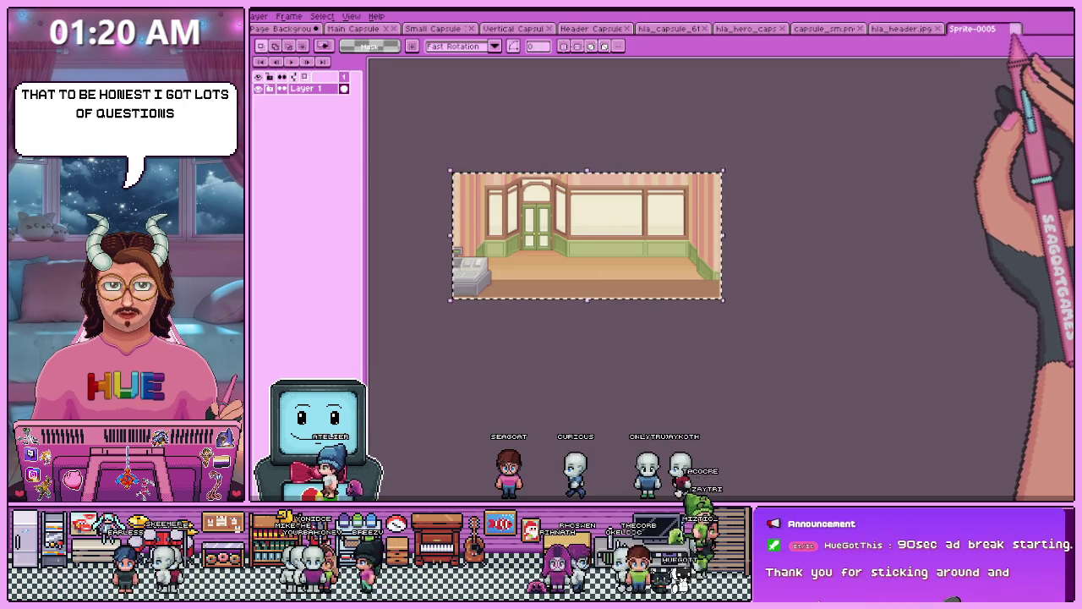
click(1016, 28)
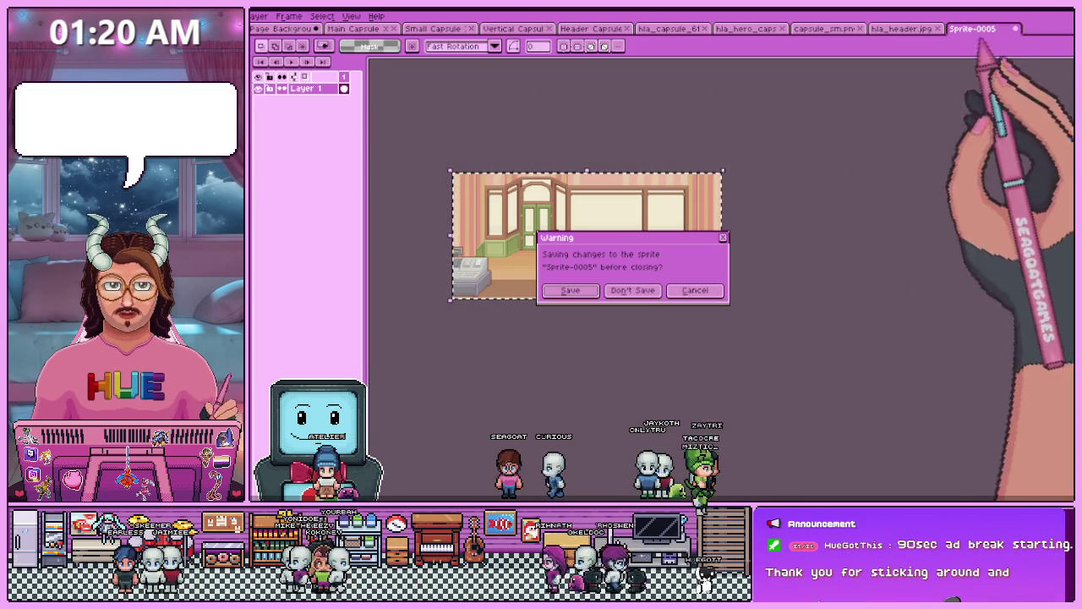
click(647, 290)
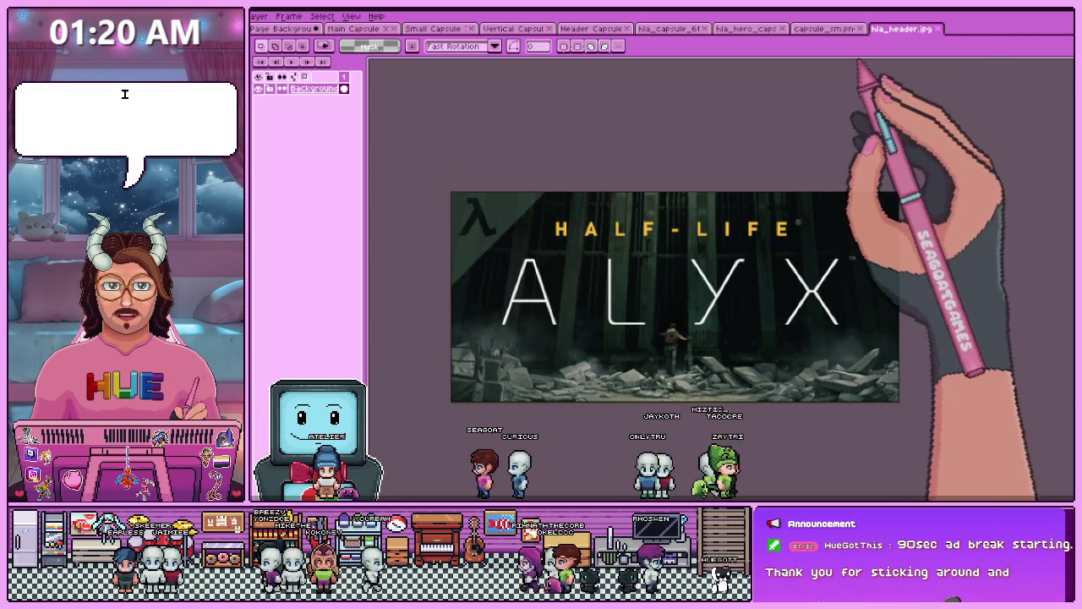
- Close the hla_header, capsule_sm and other Alyx reference tabs, then switch to Chrome
click(938, 29)
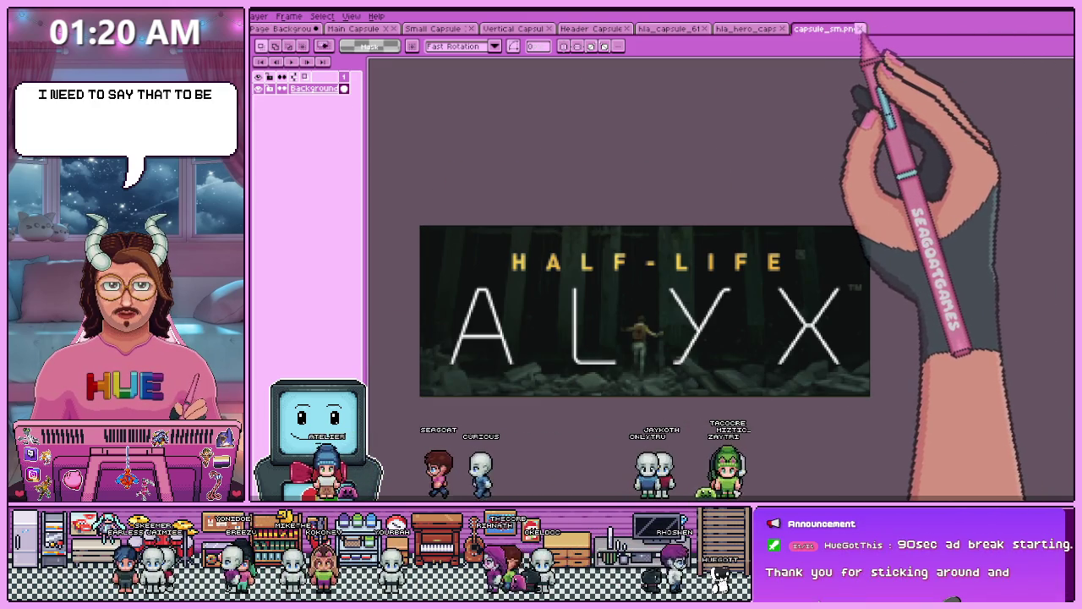
click(837, 29)
click(783, 28)
click(698, 28)
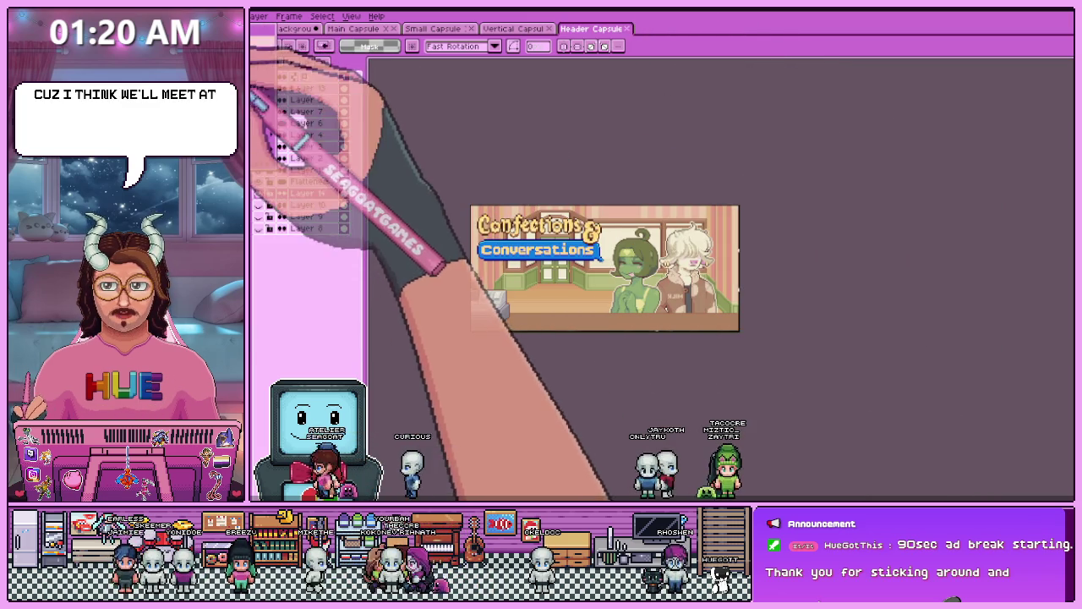
key(alt+f)
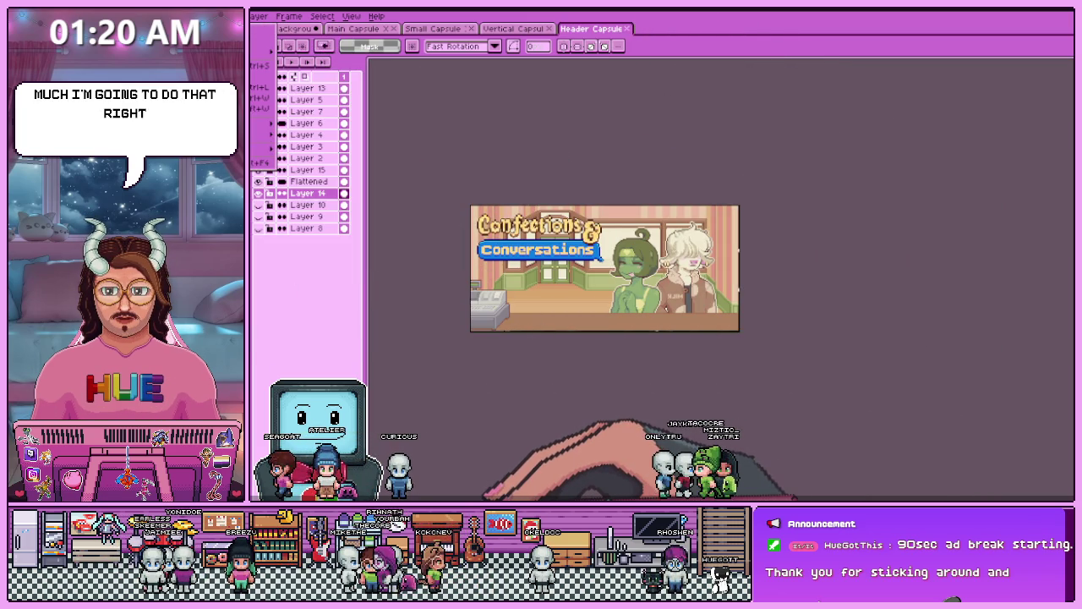
key(alt+Tab)
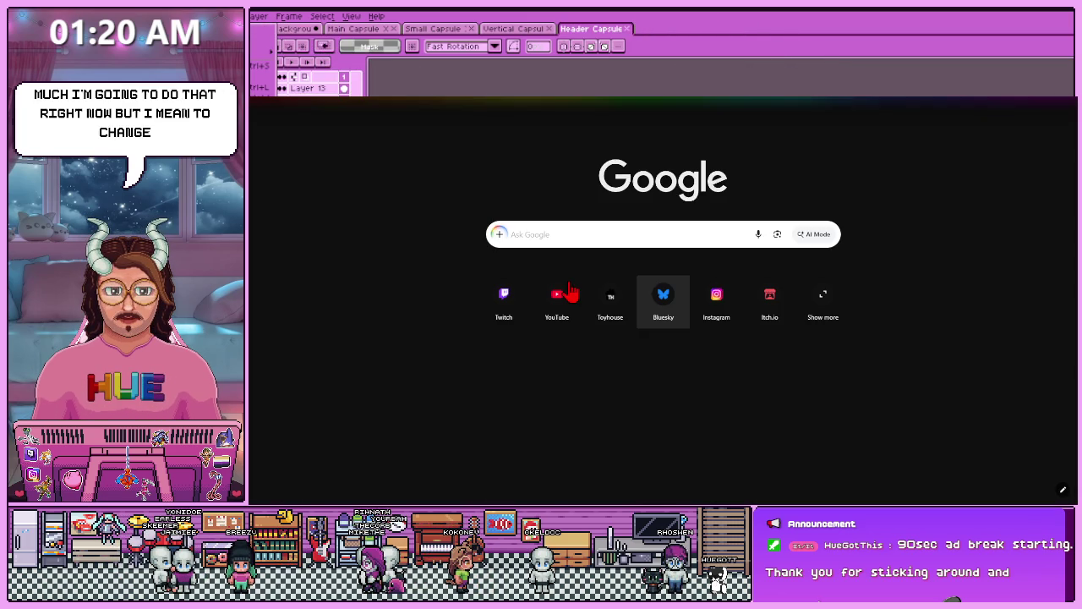
- Open Twitch from the Chrome new-tab shortcut
click(504, 297)
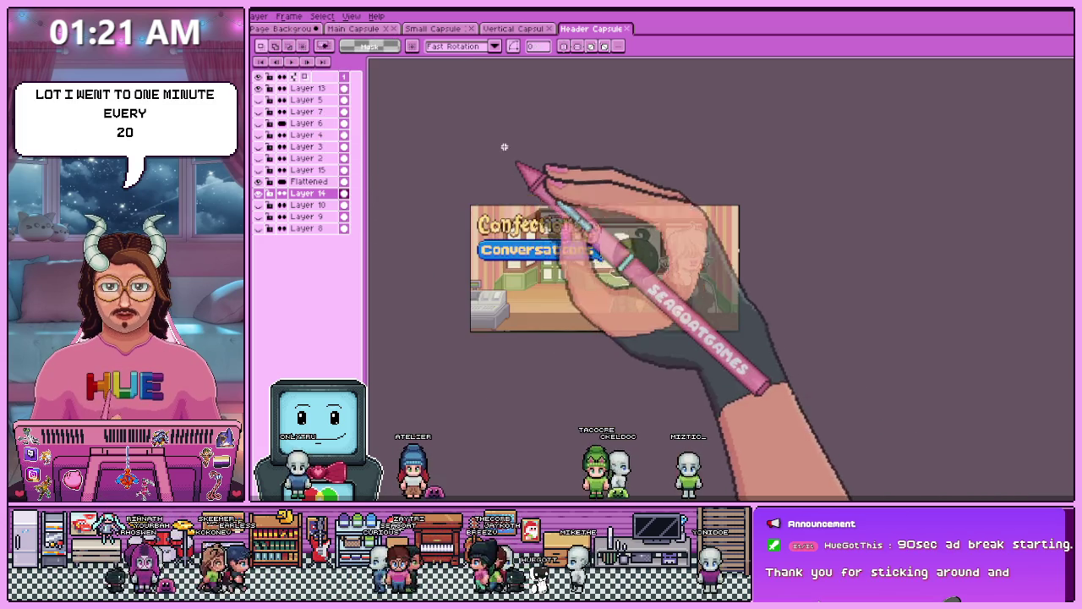
- Switch to the Page Background sprite and open the File menu
key(ctrl+Tab)
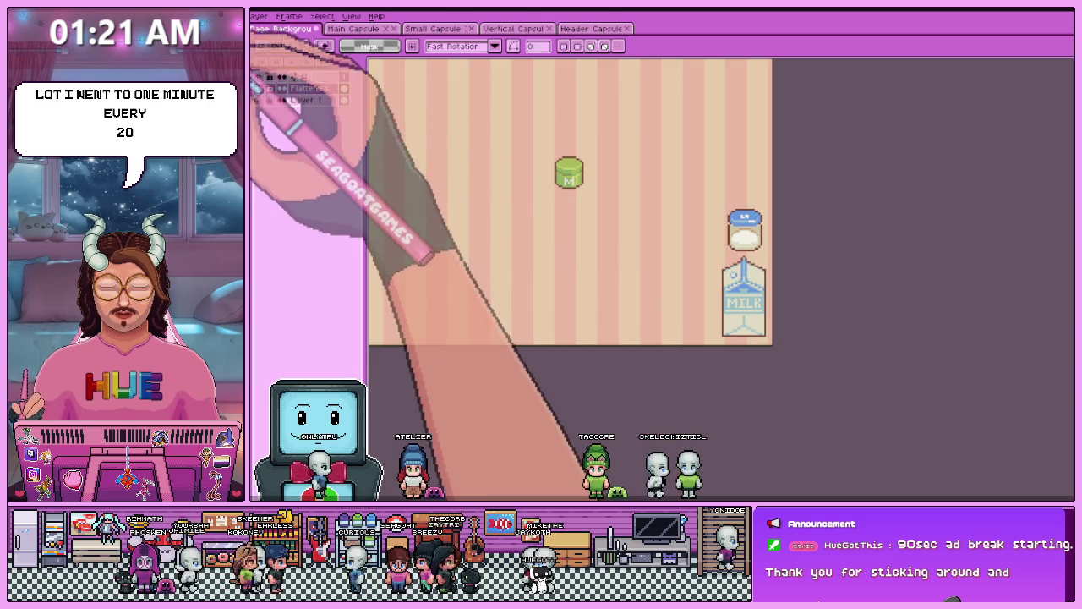
key(alt+f)
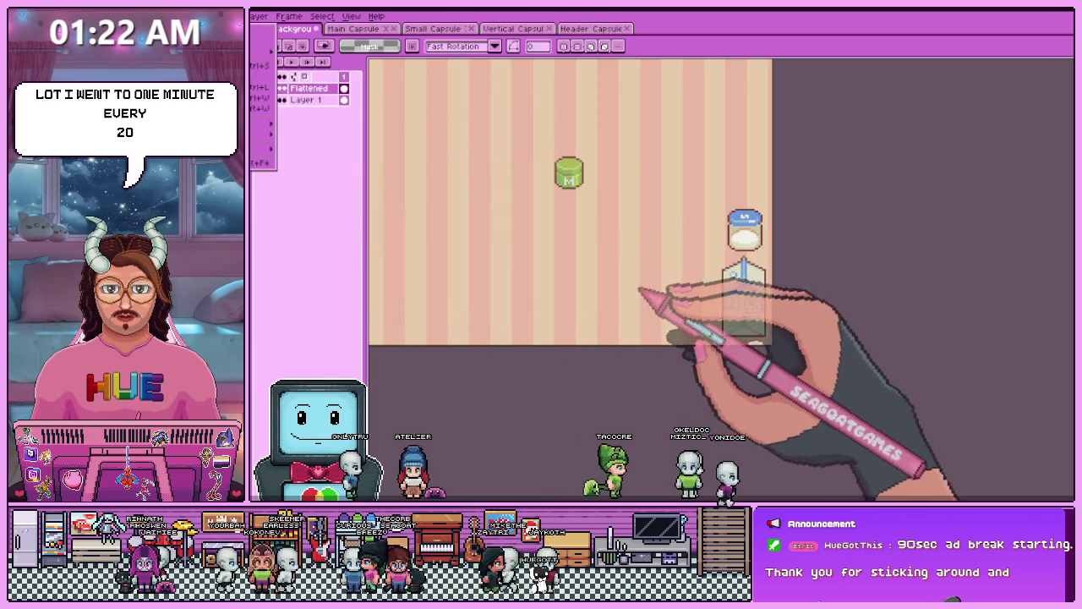